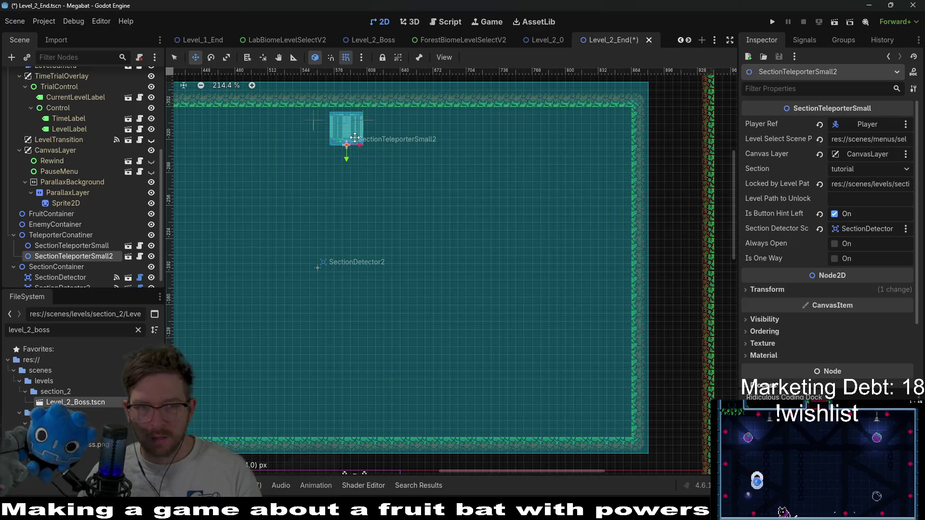
Step: Nudge SectionTeleporterSmall2 right along the top wall, then select WorldTileMapLayer for tile painting
{"action": "scroll", "coordinate": [342, 145], "scroll_direction": "down", "scroll_amount": 2}
{"action": "left_click_drag", "start_coordinate": [342, 148], "coordinate": [496, 148]}
{"action": "scroll", "coordinate": [497, 148], "scroll_direction": "down", "scroll_amount": 4}
{"action": "scroll", "coordinate": [482, 171], "scroll_direction": "up", "scroll_amount": 5}
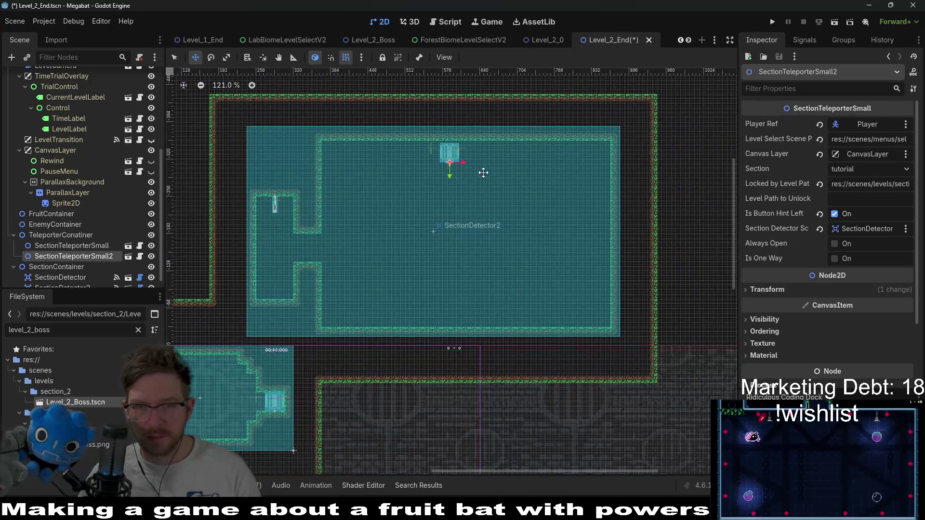
{"action": "left_click_drag", "start_coordinate": [432, 154], "coordinate": [470, 153]}
{"action": "scroll", "coordinate": [470, 141], "scroll_direction": "up", "scroll_amount": 2}
{"action": "scroll", "coordinate": [475, 143], "scroll_direction": "up", "scroll_amount": 3}
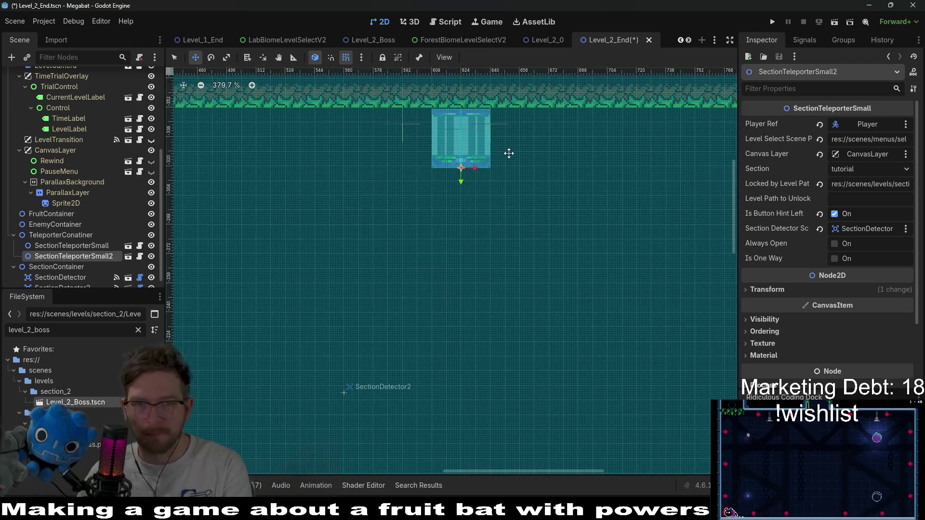
{"action": "scroll", "coordinate": [477, 207], "scroll_direction": "down", "scroll_amount": 12}
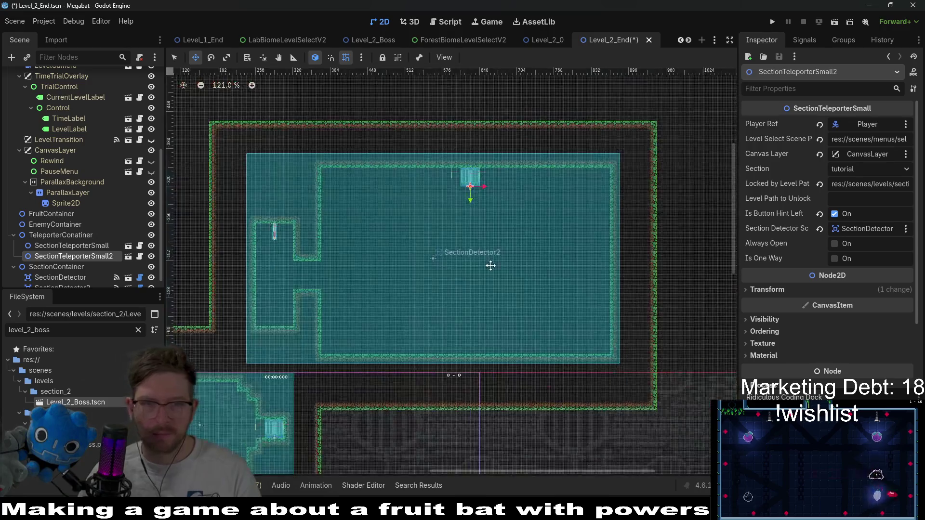
{"action": "scroll", "coordinate": [53, 153], "scroll_direction": "up", "scroll_amount": 5}
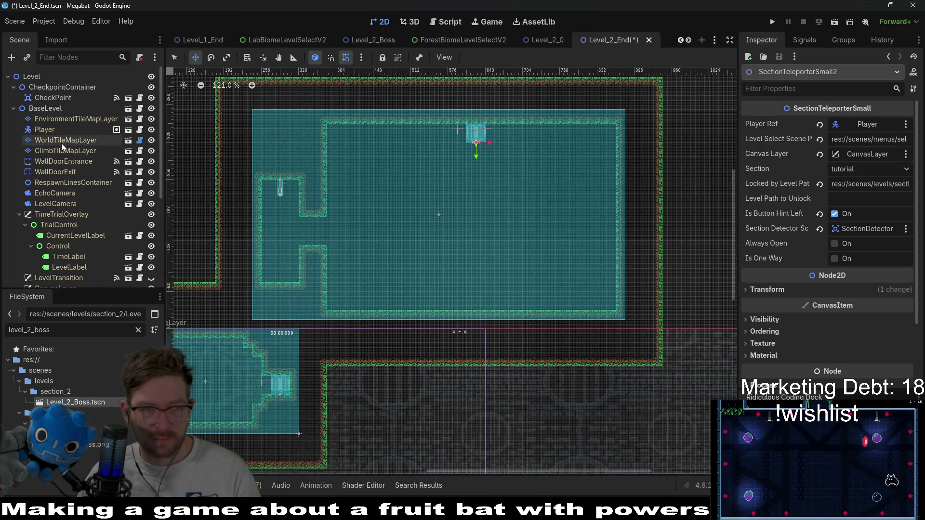
{"action": "left_click", "coordinate": [63, 140]}
Step: With FOREST terrain, paint a block below the teleporter and erase the tiles directly under it
{"action": "left_click", "coordinate": [207, 427]}
{"action": "scroll", "coordinate": [460, 135], "scroll_direction": "up", "scroll_amount": 4}
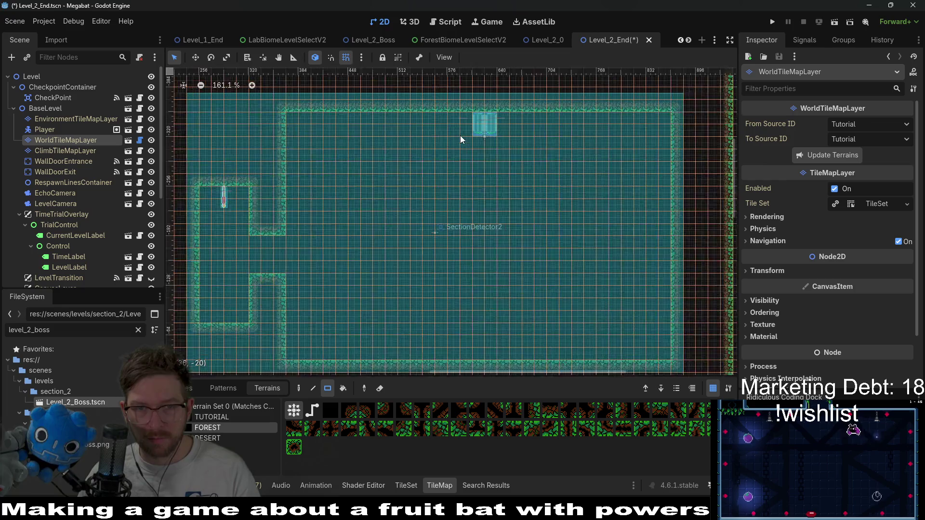
{"action": "mouse_move", "coordinate": [440, 123]}
{"action": "left_mouse_down"}
{"action": "mouse_move", "coordinate": [462, 167]}
{"action": "mouse_move", "coordinate": [510, 167]}
{"action": "left_mouse_up"}
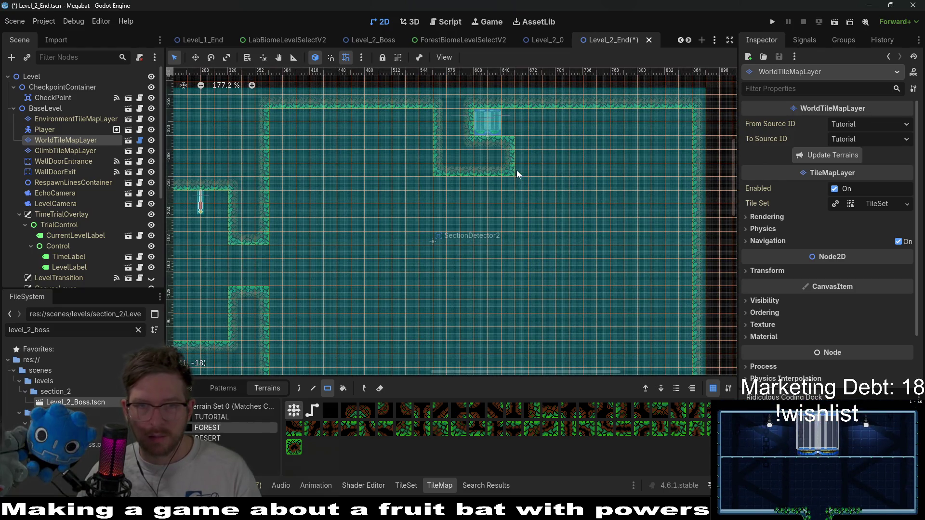
{"action": "scroll", "coordinate": [516, 169], "scroll_direction": "up", "scroll_amount": 6}
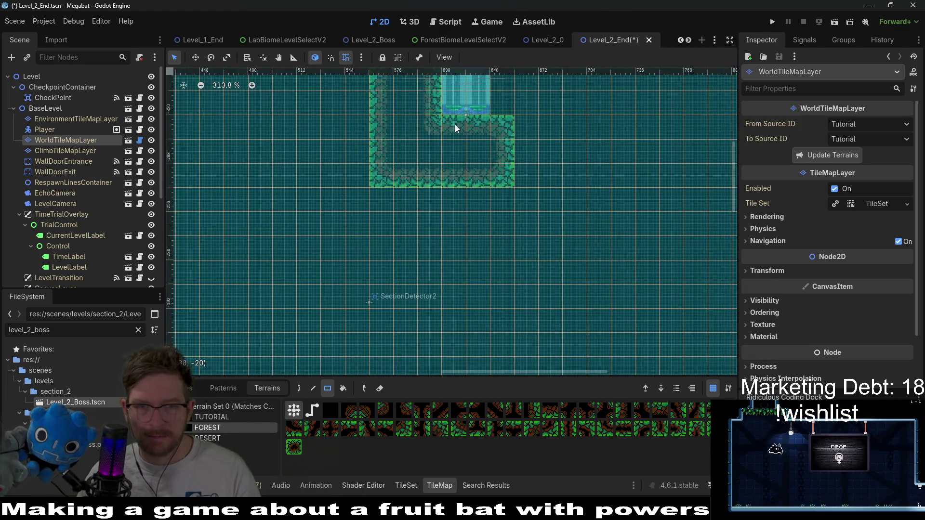
{"action": "left_click_drag", "start_coordinate": [454, 126], "coordinate": [486, 179]}
{"action": "scroll", "coordinate": [502, 217], "scroll_direction": "up", "scroll_amount": 3}
{"action": "scroll", "coordinate": [502, 218], "scroll_direction": "right", "scroll_amount": 2}
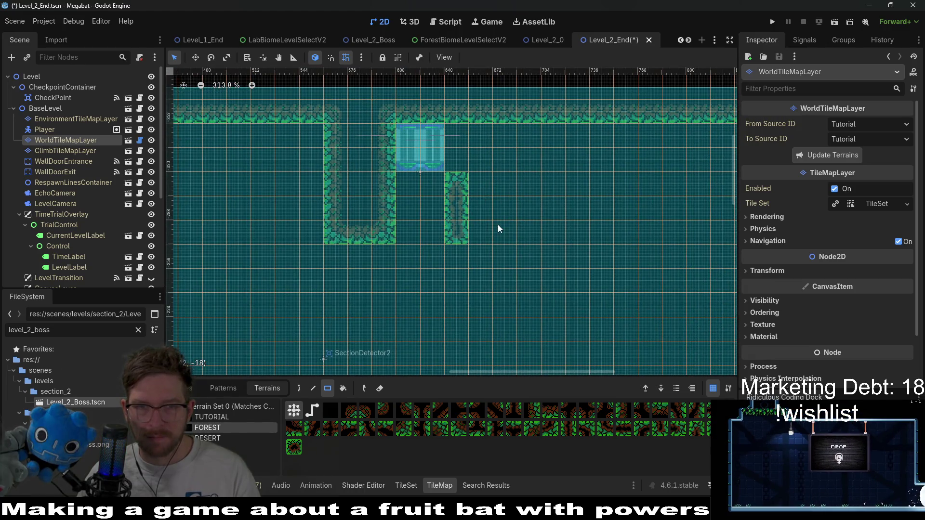
Step: Paint forest terrain right of and beneath the teleporter, erasing a small notch and adding a side strip
{"action": "left_click_drag", "start_coordinate": [498, 225], "coordinate": [461, 138]}
{"action": "scroll", "coordinate": [496, 214], "scroll_direction": "down", "scroll_amount": 3}
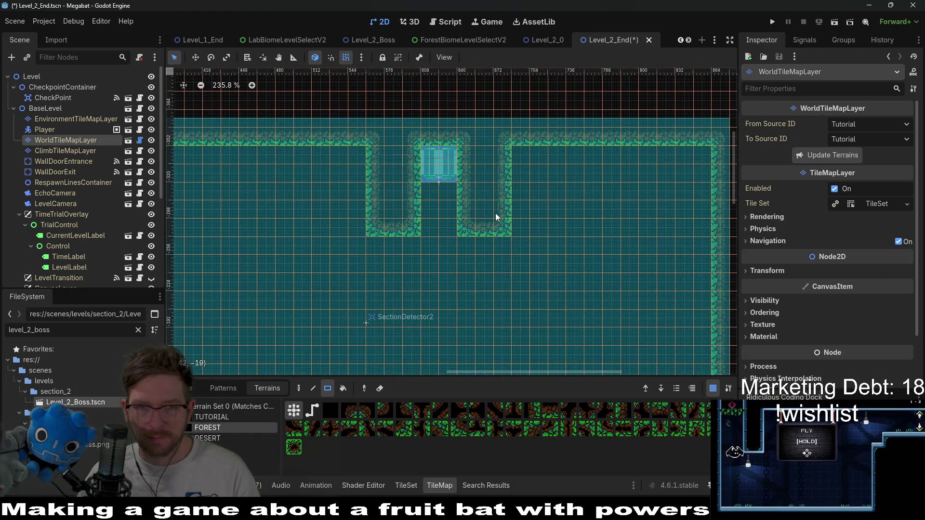
{"action": "right_click", "coordinate": [463, 156]}
{"action": "left_click_drag", "start_coordinate": [510, 215], "coordinate": [509, 230]}
{"action": "left_click_drag", "start_coordinate": [432, 186], "coordinate": [449, 228]}
{"action": "scroll", "coordinate": [473, 202], "scroll_direction": "down", "scroll_amount": 5}
{"action": "scroll", "coordinate": [482, 183], "scroll_direction": "down", "scroll_amount": 3}
{"action": "left_click_drag", "start_coordinate": [401, 93], "coordinate": [403, 137]}
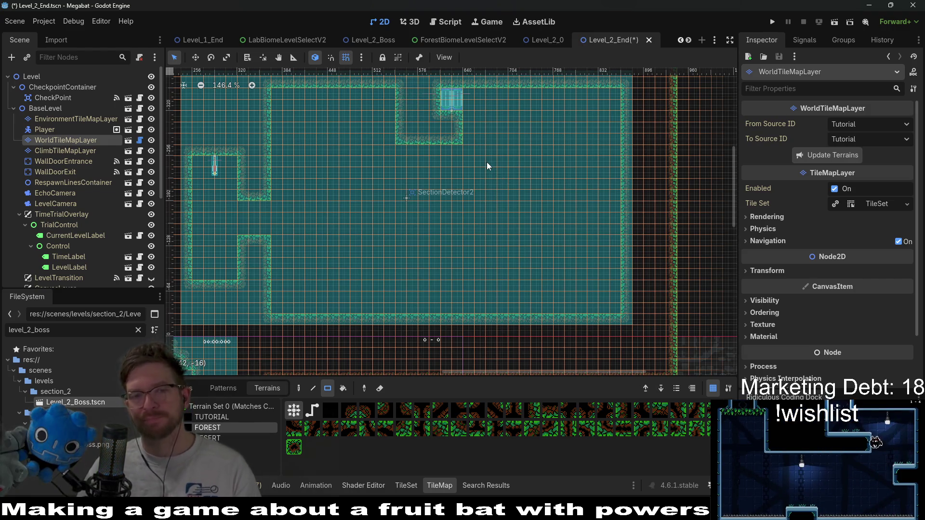
Step: Review the reshaped room and save the Level_2_End scene
{"action": "left_click_drag", "start_coordinate": [505, 104], "coordinate": [491, 157]}
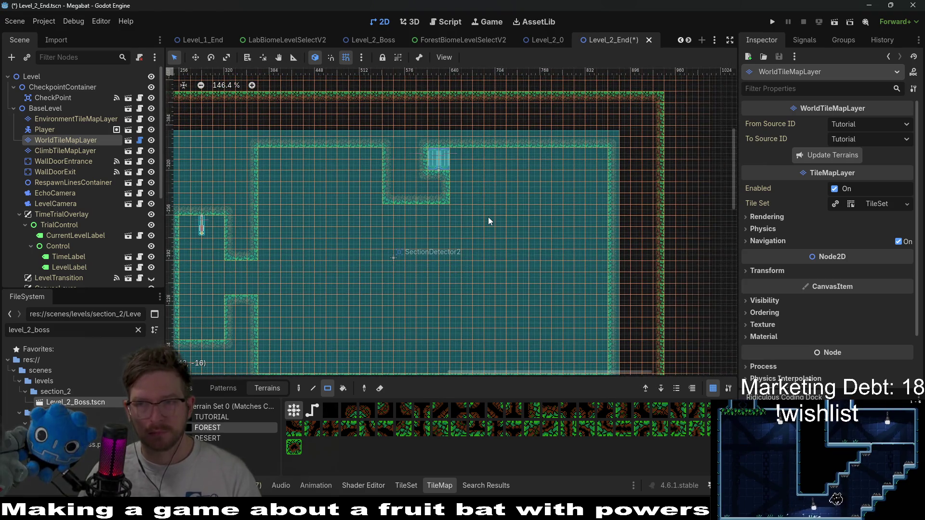
{"action": "left_click_drag", "start_coordinate": [494, 195], "coordinate": [506, 158]}
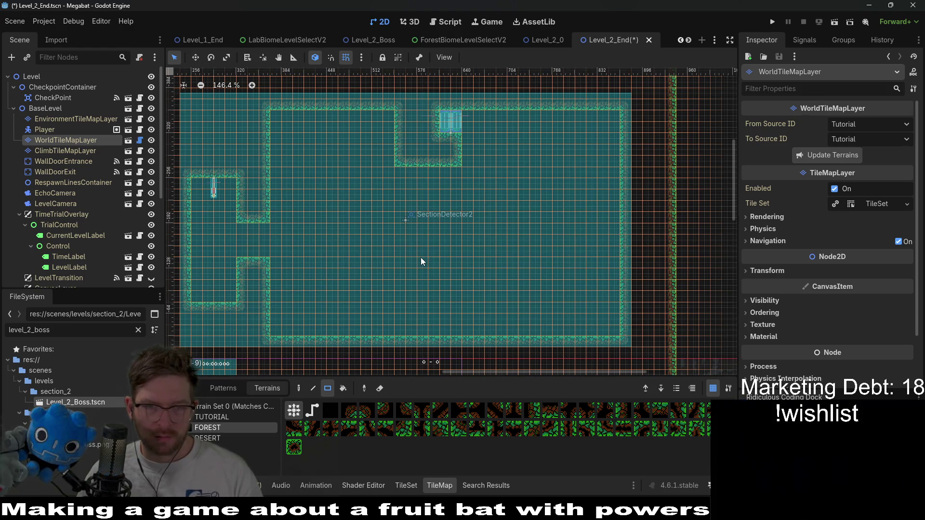
{"action": "scroll", "coordinate": [427, 236], "scroll_direction": "down", "scroll_amount": 2}
{"action": "scroll", "coordinate": [447, 202], "scroll_direction": "up", "scroll_amount": 3}
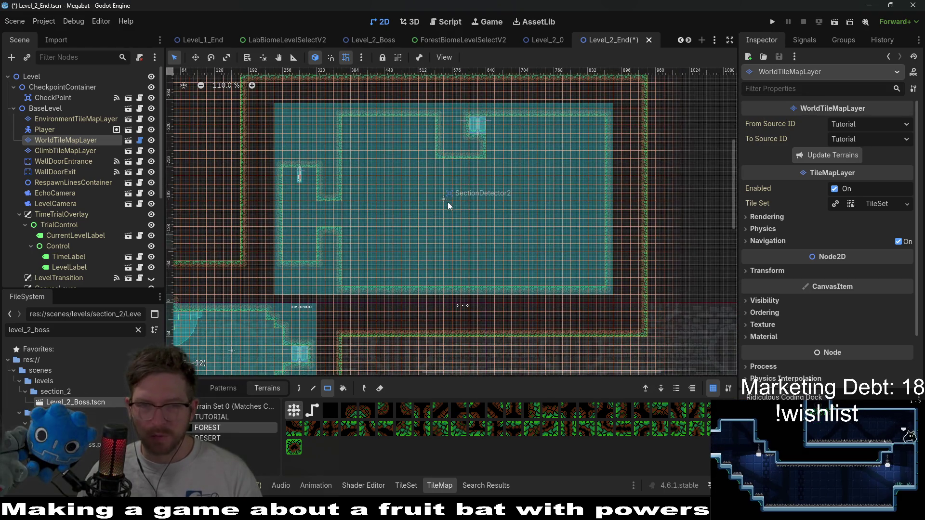
{"action": "scroll", "coordinate": [485, 169], "scroll_direction": "down", "scroll_amount": 3}
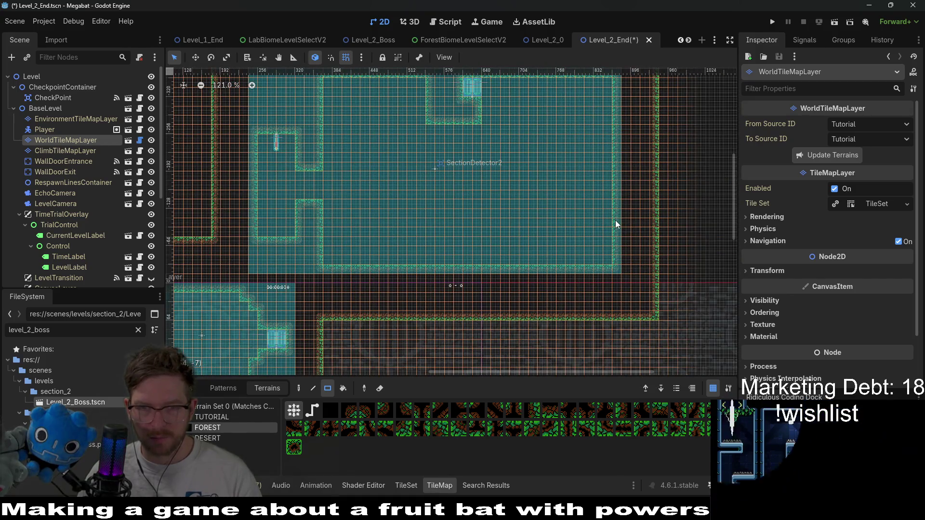
{"action": "scroll", "coordinate": [446, 216], "scroll_direction": "down", "scroll_amount": 3}
{"action": "scroll", "coordinate": [446, 215], "scroll_direction": "down", "scroll_amount": 2}
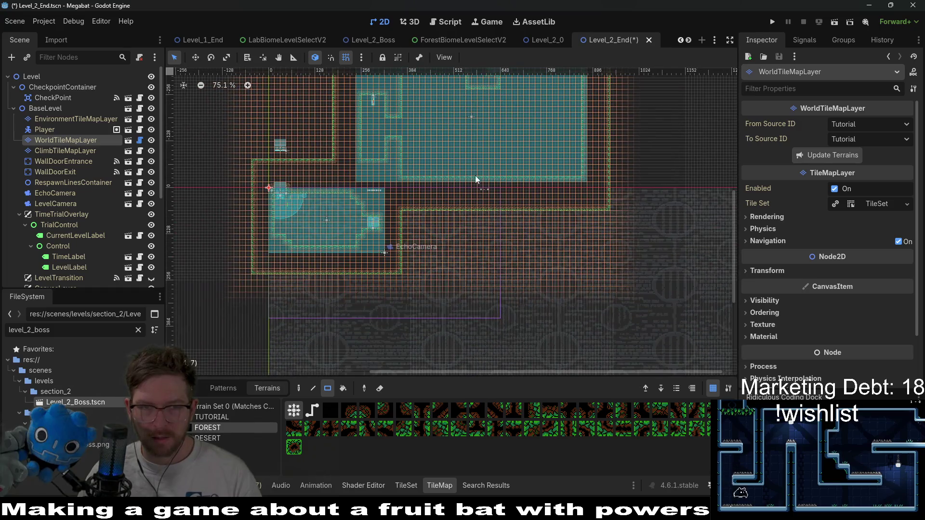
{"action": "scroll", "coordinate": [418, 227], "scroll_direction": "up", "scroll_amount": 5}
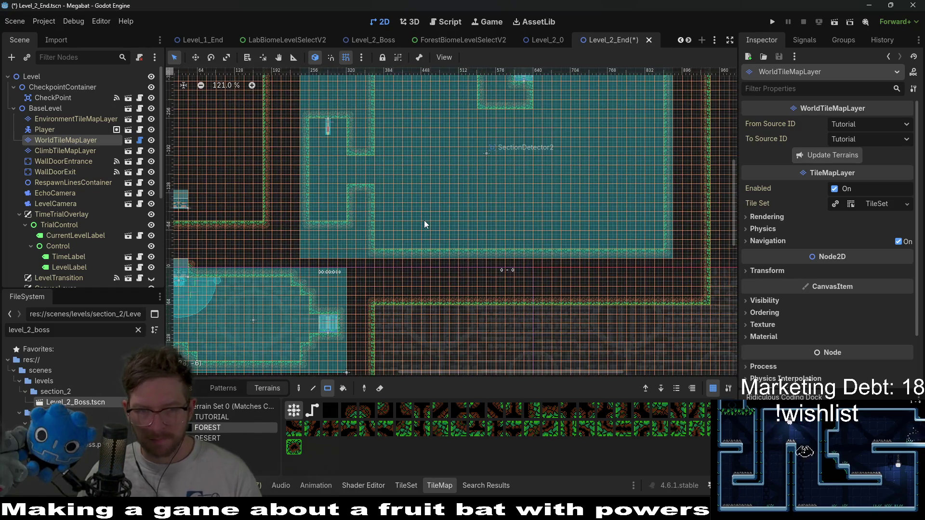
{"action": "key", "text": "ctrl+s"}
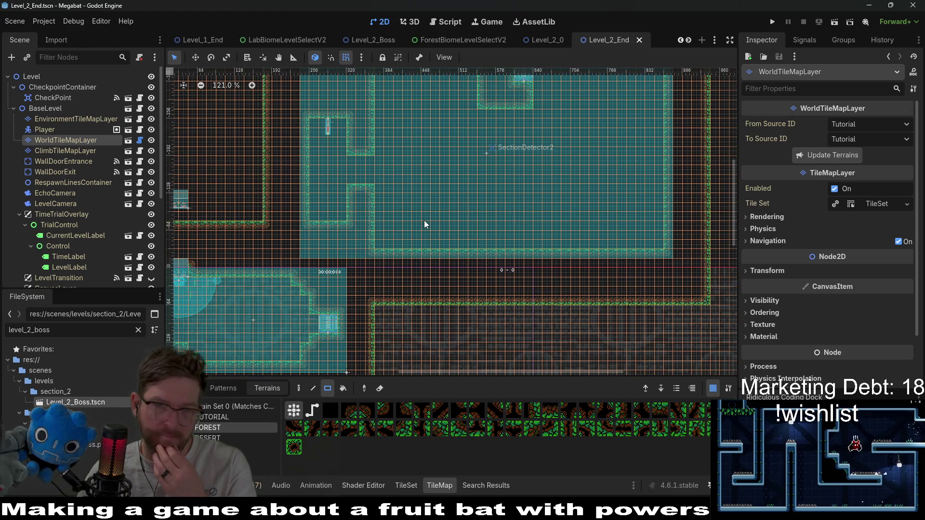
{"action": "scroll", "coordinate": [82, 164], "scroll_direction": "down", "scroll_amount": 3}
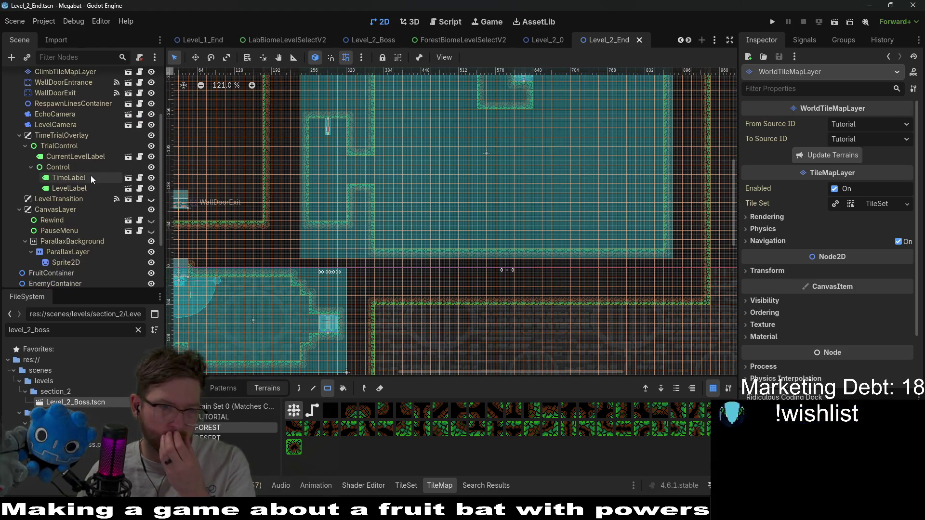
{"action": "scroll", "coordinate": [91, 172], "scroll_direction": "down", "scroll_amount": 3}
Step: Instance the Fruit scene as a child of FruitContainer
{"action": "left_click", "coordinate": [55, 204]}
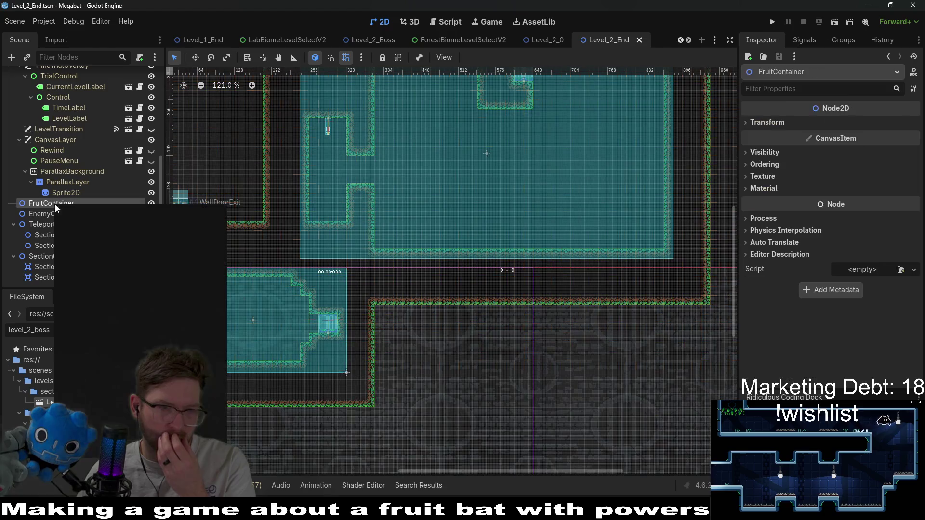
{"action": "right_click", "coordinate": [55, 204]}
{"action": "left_click", "coordinate": [84, 228]}
{"action": "type", "text": "fruit"}
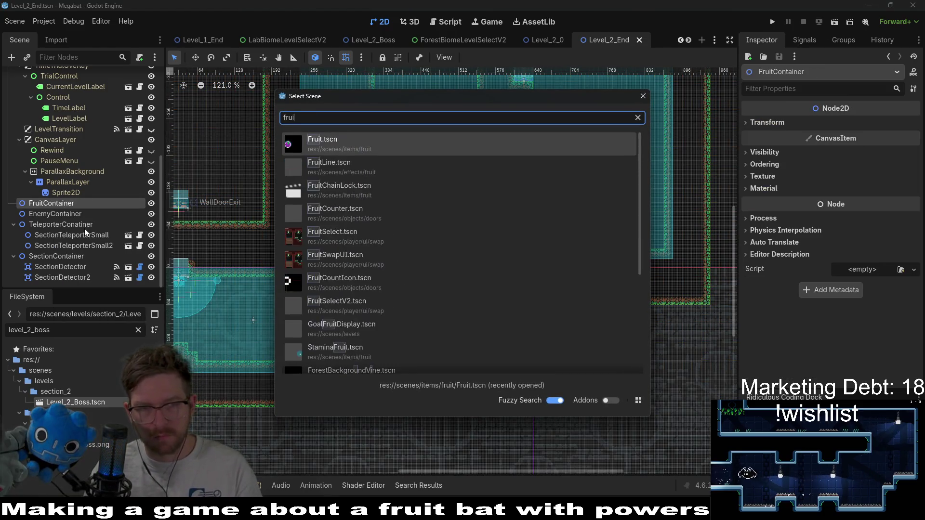
{"action": "key", "text": "Return"}
{"action": "key", "text": "w"}
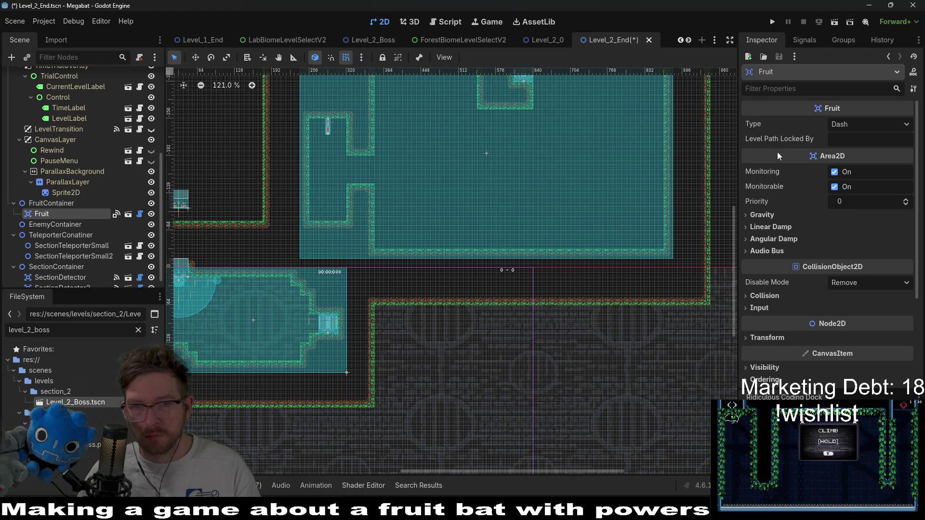
Step: Set the new fruit's Type to Teleport and move it inside the room
{"action": "left_click", "coordinate": [863, 124]}
{"action": "left_click", "coordinate": [854, 166]}
{"action": "scroll", "coordinate": [445, 171], "scroll_direction": "up", "scroll_amount": 5}
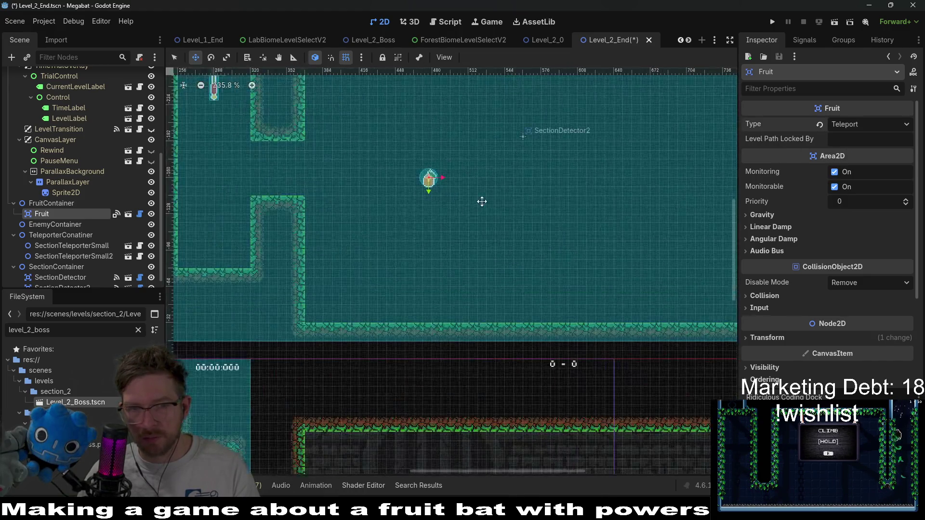
{"action": "left_click_drag", "start_coordinate": [504, 266], "coordinate": [494, 230]}
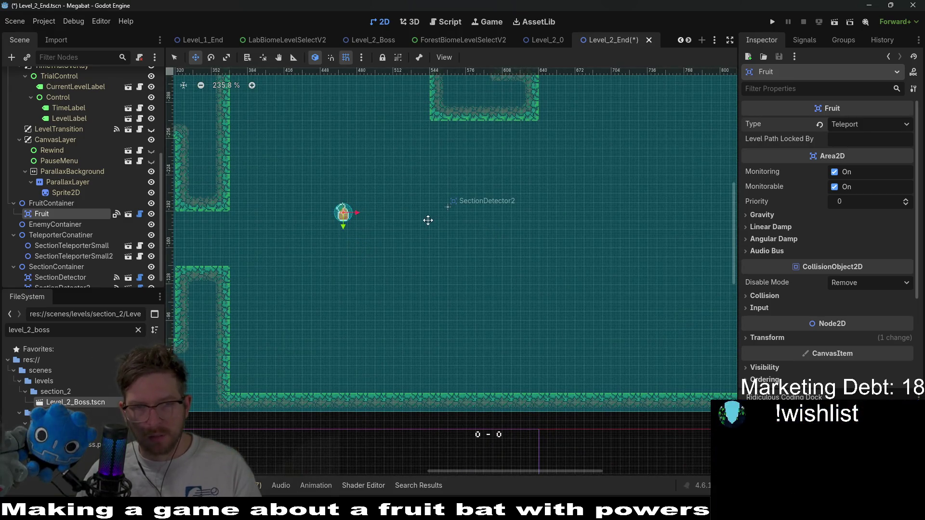
Step: Duplicate the fruit and place the copy on the room's right side
{"action": "key", "text": "ctrl+d"}
{"action": "left_click_drag", "start_coordinate": [396, 219], "coordinate": [704, 227]}
{"action": "scroll", "coordinate": [599, 220], "scroll_direction": "down", "scroll_amount": 4}
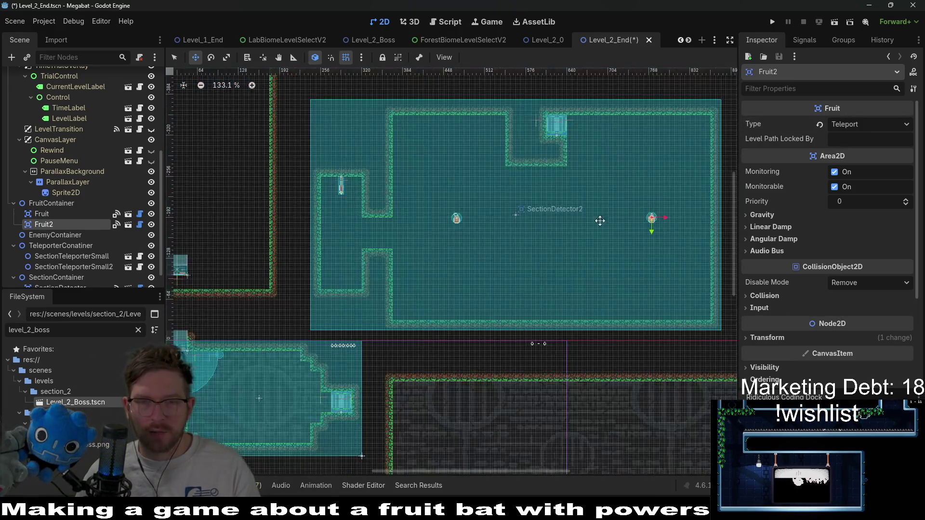
{"action": "scroll", "coordinate": [600, 221], "scroll_direction": "right", "scroll_amount": 5}
{"action": "scroll", "coordinate": [524, 190], "scroll_direction": "down", "scroll_amount": 2}
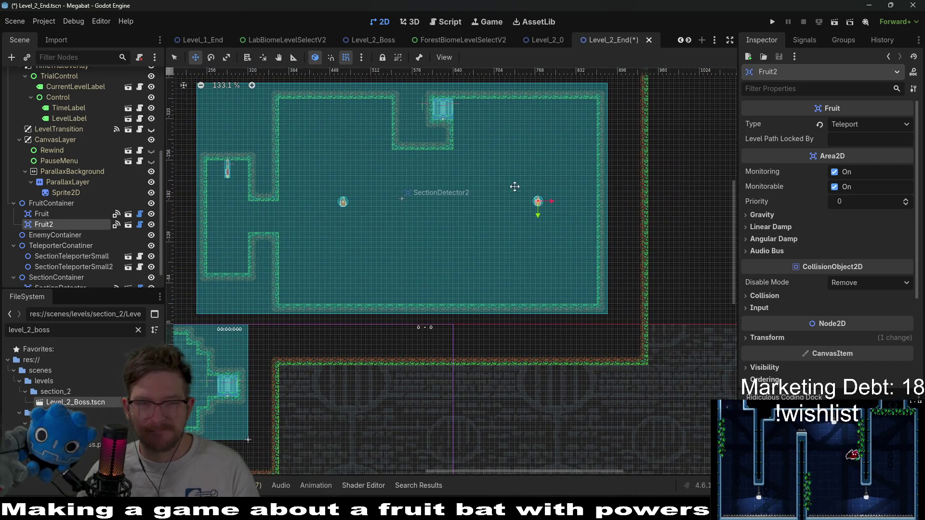
Step: Reselect the first Fruit and check its spot in the room's left alcove
{"action": "left_click", "coordinate": [66, 215]}
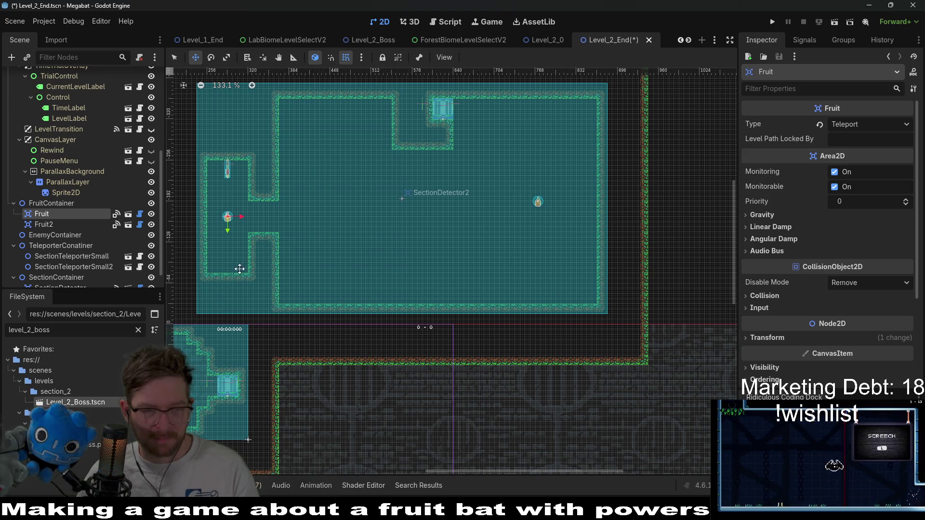
{"action": "scroll", "coordinate": [239, 268], "scroll_direction": "down", "scroll_amount": 1}
{"action": "scroll", "coordinate": [302, 260], "scroll_direction": "up", "scroll_amount": 1}
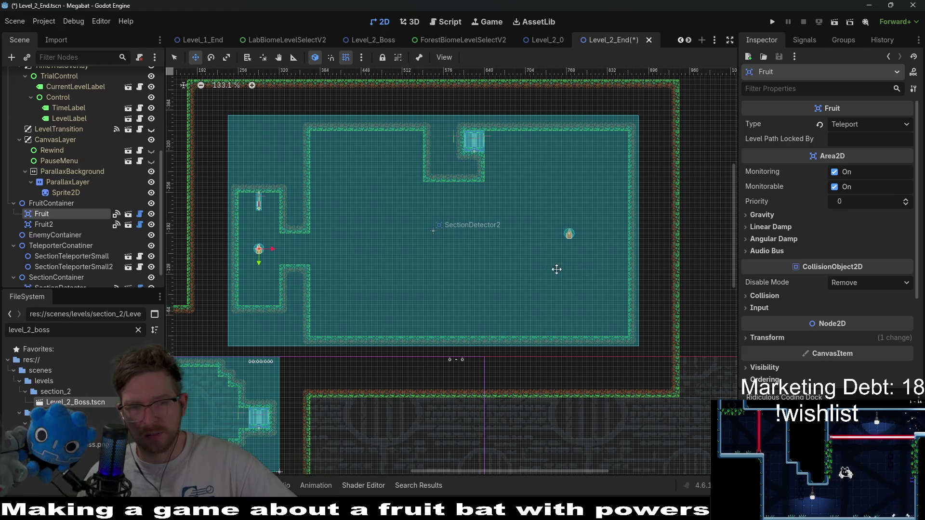
{"action": "scroll", "coordinate": [313, 376], "scroll_direction": "down", "scroll_amount": 3}
{"action": "scroll", "coordinate": [314, 376], "scroll_direction": "left", "scroll_amount": 4}
{"action": "scroll", "coordinate": [433, 337], "scroll_direction": "up", "scroll_amount": 2}
{"action": "scroll", "coordinate": [434, 337], "scroll_direction": "right", "scroll_amount": 2}
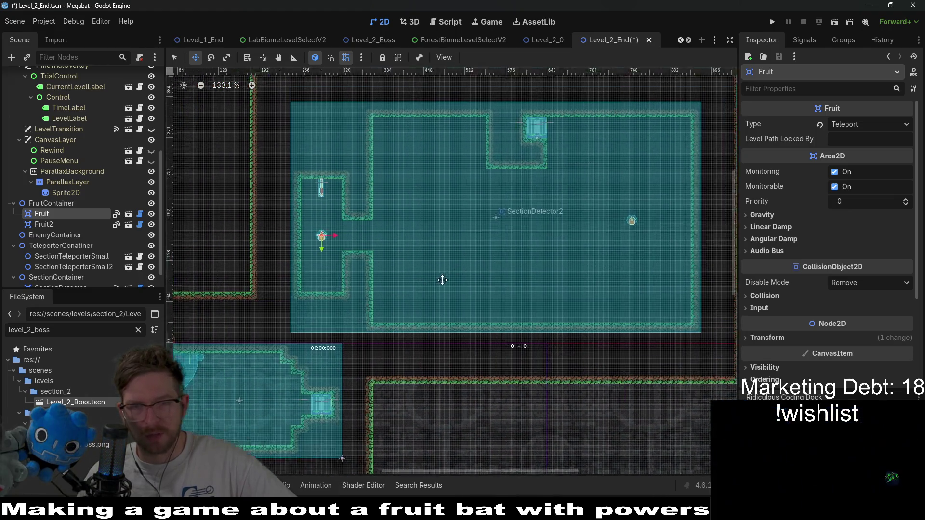
{"action": "scroll", "coordinate": [541, 245], "scroll_direction": "up", "scroll_amount": 1}
{"action": "scroll", "coordinate": [541, 245], "scroll_direction": "right", "scroll_amount": 2}
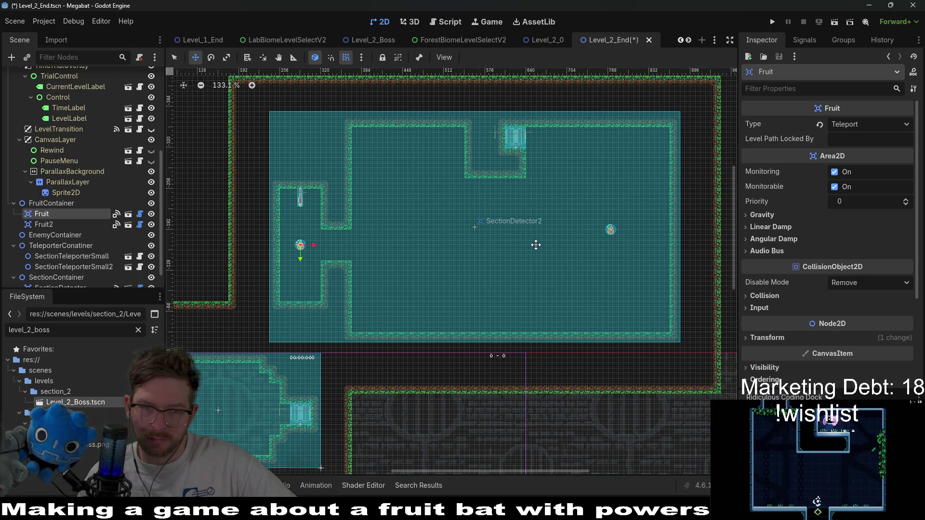
{"action": "scroll", "coordinate": [80, 145], "scroll_direction": "up", "scroll_amount": 5}
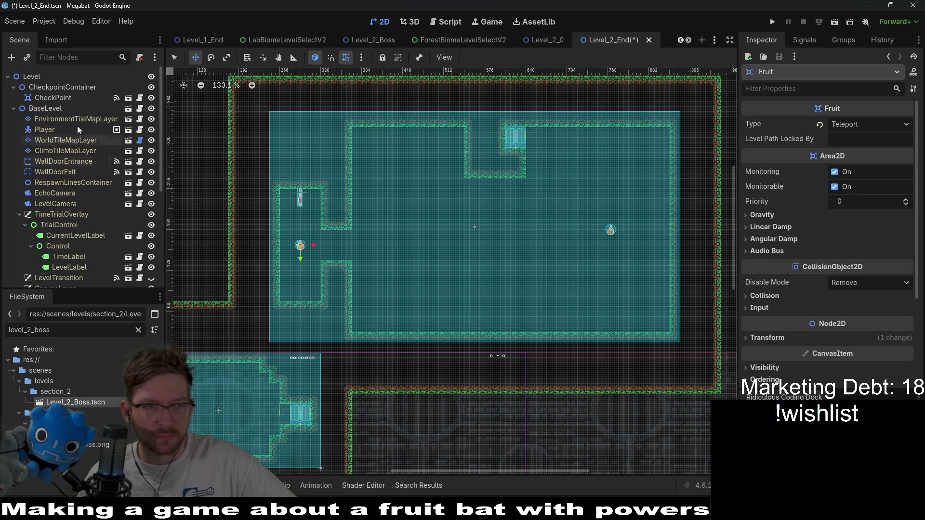
Step: On WorldTileMapLayer with FOREST terrain, redraw the room's top wall one tile higher
{"action": "left_click", "coordinate": [60, 140]}
{"action": "left_click", "coordinate": [207, 428]}
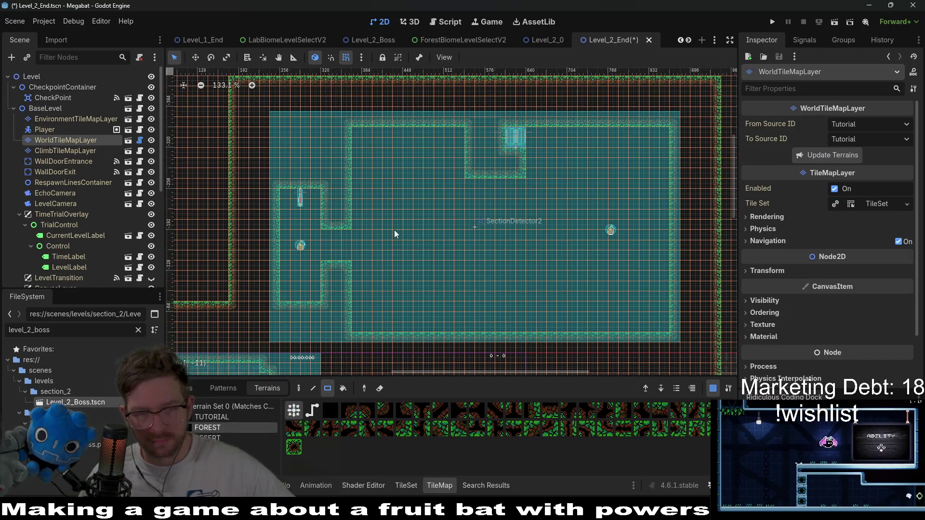
{"action": "mouse_move", "coordinate": [350, 226]}
{"action": "left_mouse_down"}
{"action": "mouse_move", "coordinate": [404, 199]}
{"action": "mouse_move", "coordinate": [391, 210]}
{"action": "mouse_move", "coordinate": [407, 206]}
{"action": "mouse_move", "coordinate": [436, 277]}
{"action": "left_mouse_up"}
{"action": "scroll", "coordinate": [384, 211], "scroll_direction": "up", "scroll_amount": 3}
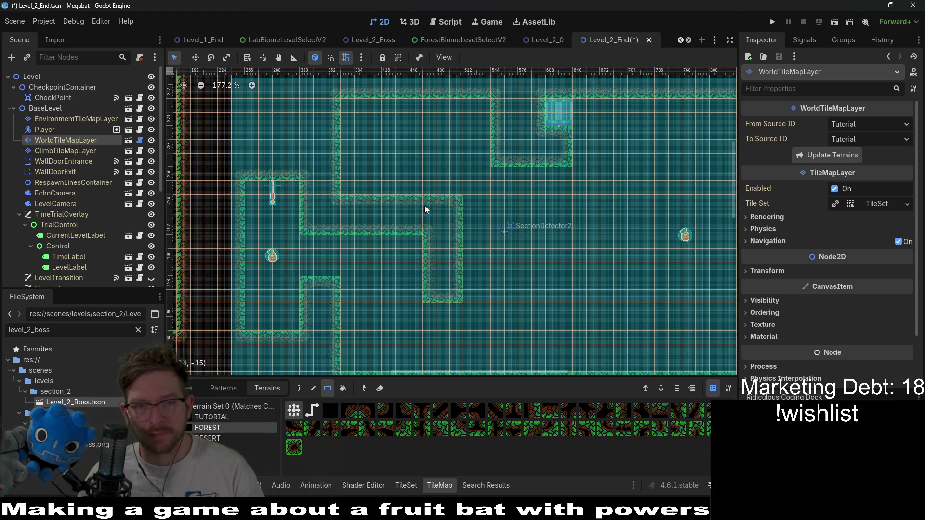
{"action": "scroll", "coordinate": [425, 203], "scroll_direction": "up", "scroll_amount": 1}
{"action": "left_click_drag", "start_coordinate": [339, 140], "coordinate": [450, 140]}
Step: Add a hanging forest pillar: a 1x5 column joined to the top wall, plus a 4x4 block
{"action": "left_click_drag", "start_coordinate": [520, 126], "coordinate": [438, 198]}
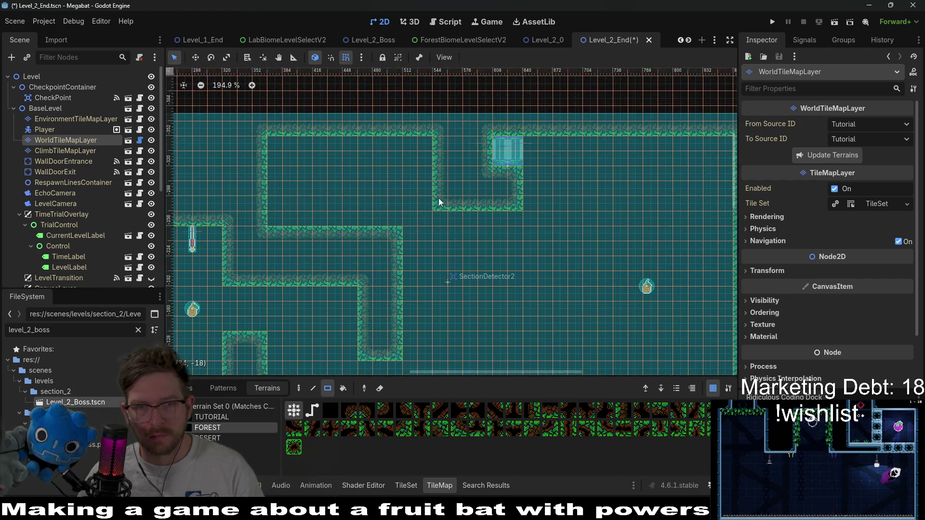
{"action": "left_click_drag", "start_coordinate": [438, 254], "coordinate": [408, 209]}
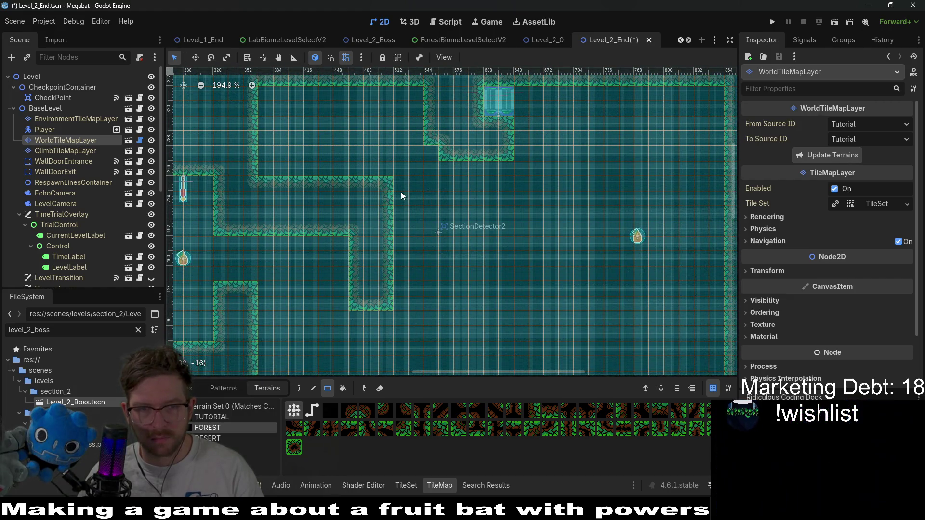
{"action": "scroll", "coordinate": [395, 212], "scroll_direction": "down", "scroll_amount": 3}
{"action": "scroll", "coordinate": [395, 212], "scroll_direction": "left", "scroll_amount": 3}
{"action": "left_click_drag", "start_coordinate": [387, 258], "coordinate": [387, 260]}
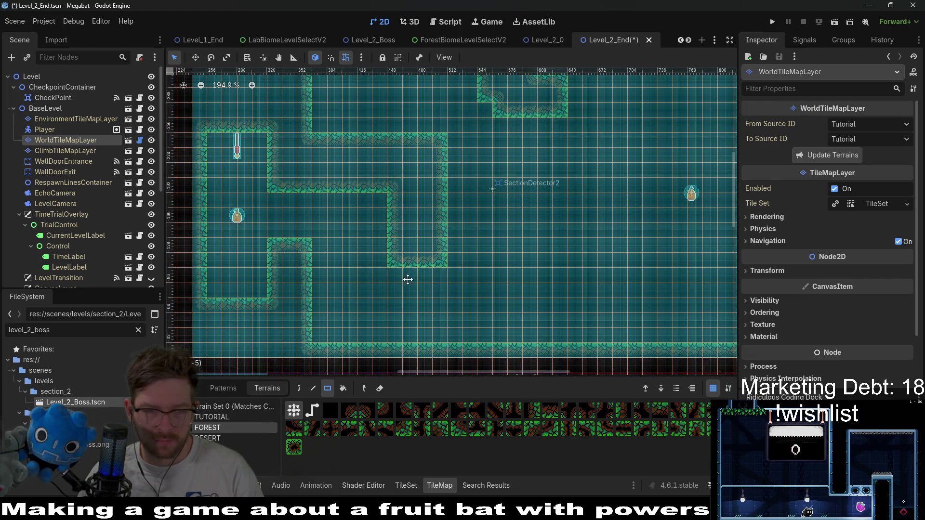
{"action": "scroll", "coordinate": [469, 268], "scroll_direction": "right", "scroll_amount": 6}
{"action": "scroll", "coordinate": [469, 267], "scroll_direction": "down", "scroll_amount": 1}
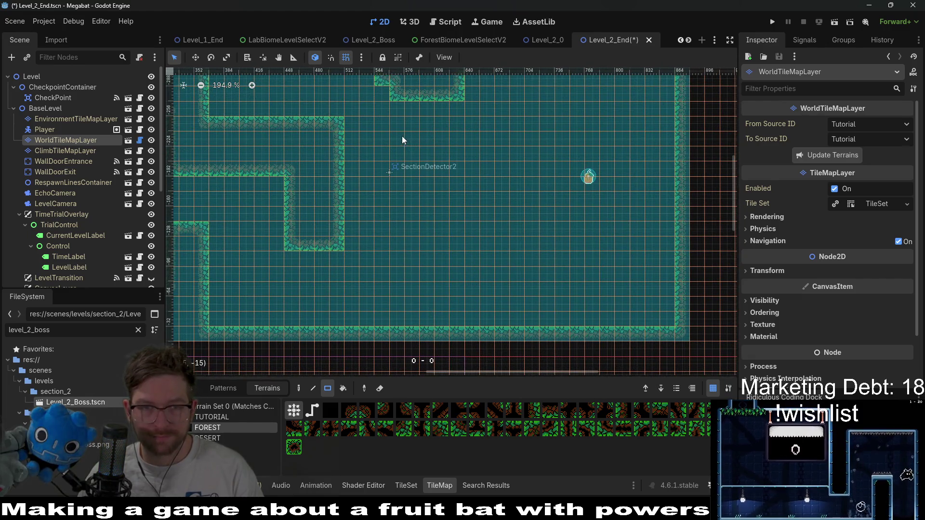
{"action": "mouse_move", "coordinate": [410, 169]}
{"action": "left_mouse_down"}
{"action": "mouse_move", "coordinate": [423, 234]}
{"action": "mouse_move", "coordinate": [458, 248]}
{"action": "left_mouse_up"}
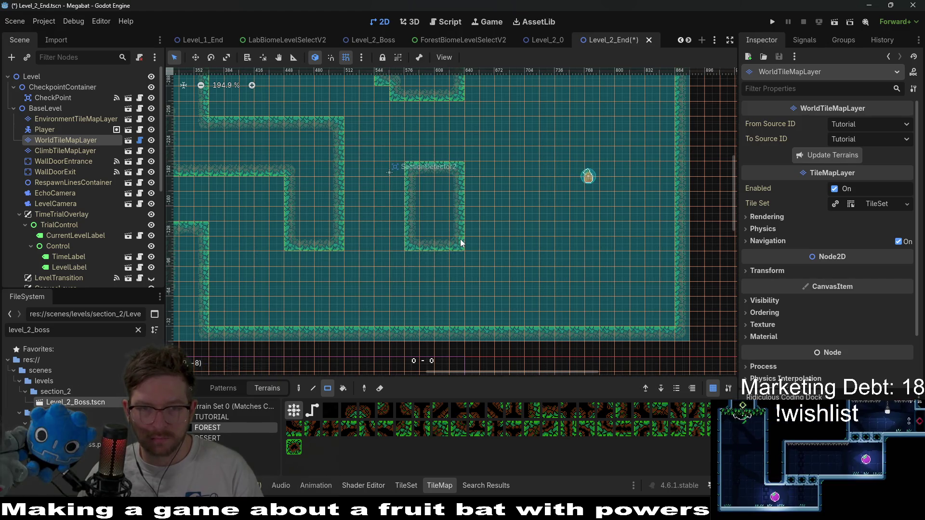
{"action": "scroll", "coordinate": [547, 255], "scroll_direction": "down", "scroll_amount": 2}
{"action": "scroll", "coordinate": [477, 217], "scroll_direction": "right", "scroll_amount": 4}
{"action": "scroll", "coordinate": [407, 178], "scroll_direction": "up", "scroll_amount": 1}
{"action": "left_click_drag", "start_coordinate": [370, 168], "coordinate": [398, 226]}
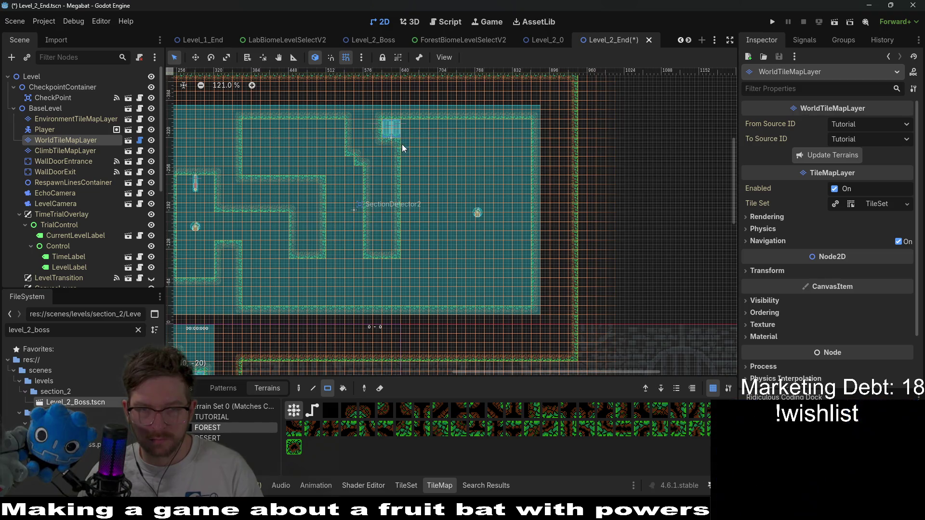
{"action": "left_click_drag", "start_coordinate": [433, 172], "coordinate": [440, 170]}
Step: Fill the room's lower-right corner with forest terrain as a stepped ledge
{"action": "scroll", "coordinate": [440, 169], "scroll_direction": "up", "scroll_amount": 3}
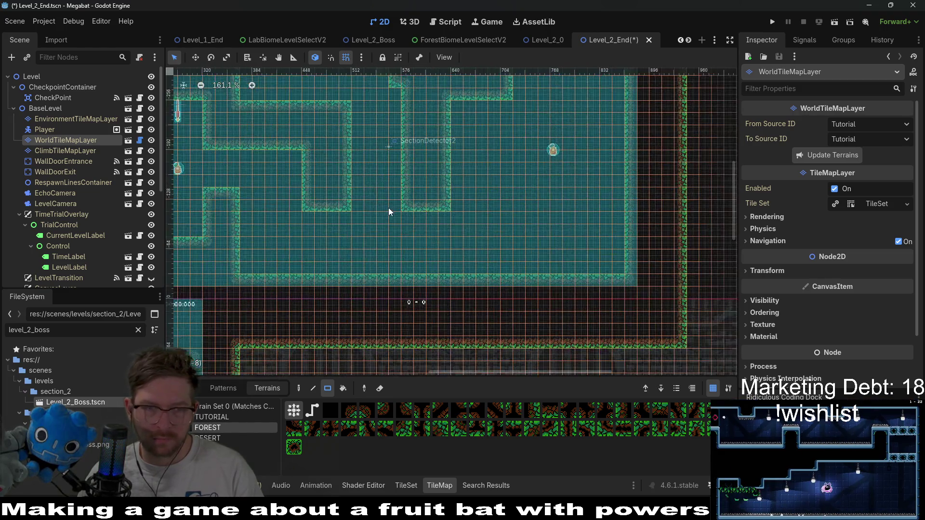
{"action": "mouse_move", "coordinate": [398, 202]}
{"action": "left_mouse_down"}
{"action": "mouse_move", "coordinate": [465, 231]}
{"action": "mouse_move", "coordinate": [426, 253]}
{"action": "left_mouse_up"}
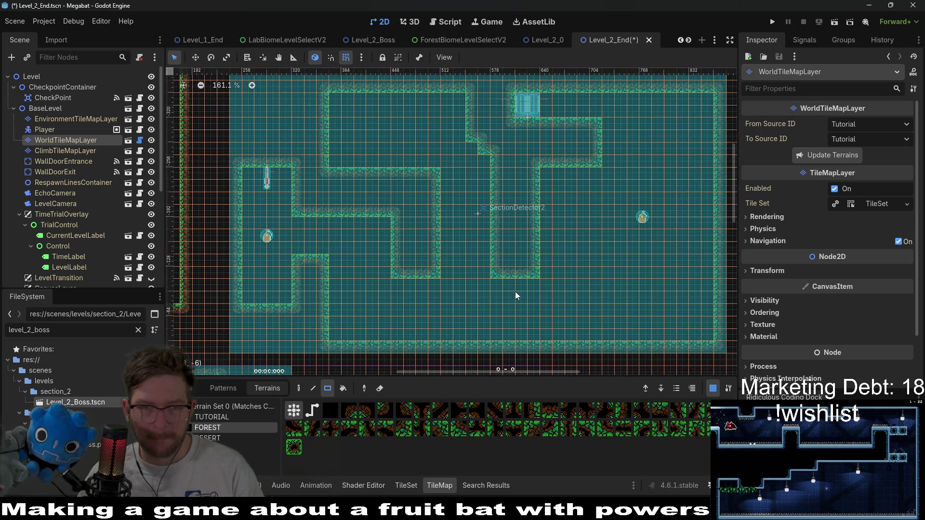
{"action": "scroll", "coordinate": [455, 220], "scroll_direction": "right", "scroll_amount": 5}
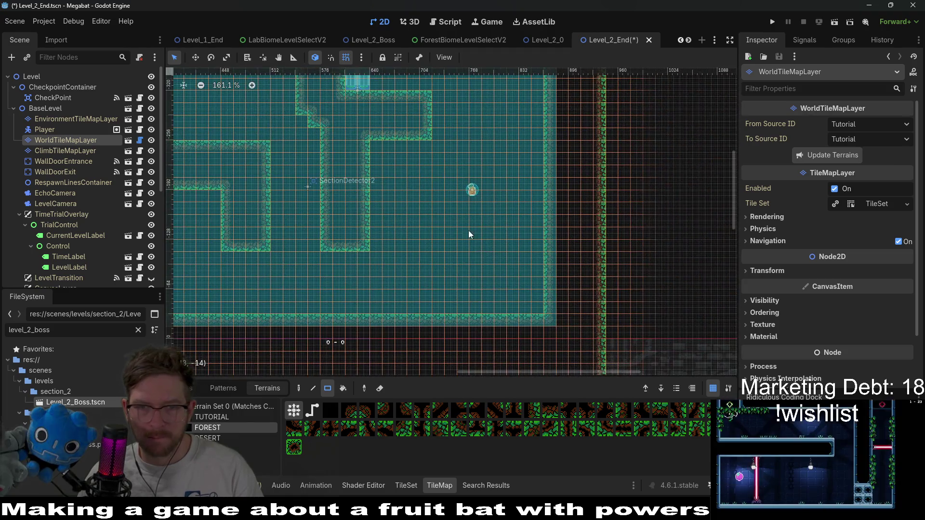
{"action": "left_click_drag", "start_coordinate": [479, 291], "coordinate": [478, 292]}
{"action": "left_click_drag", "start_coordinate": [545, 312], "coordinate": [473, 304]}
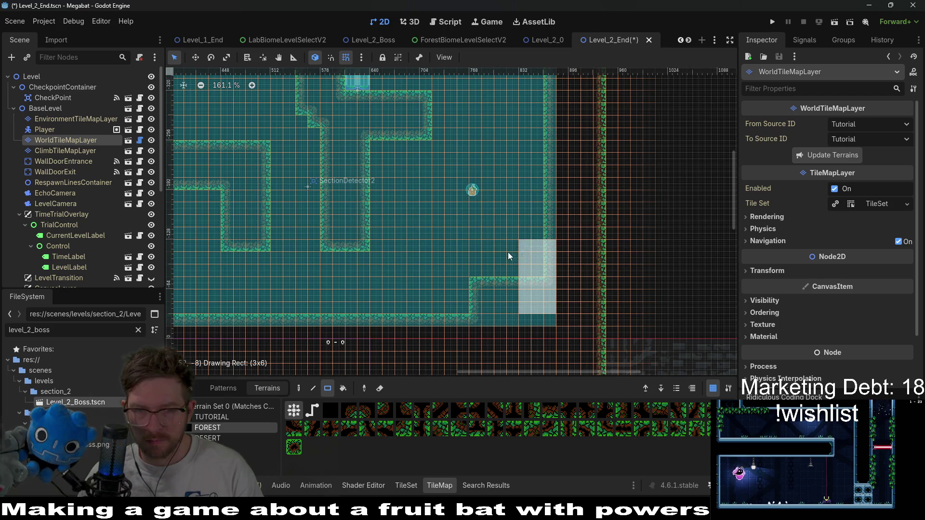
{"action": "left_click_drag", "start_coordinate": [508, 252], "coordinate": [508, 253]}
{"action": "scroll", "coordinate": [525, 246], "scroll_direction": "down", "scroll_amount": 3}
{"action": "scroll", "coordinate": [376, 251], "scroll_direction": "up", "scroll_amount": 1}
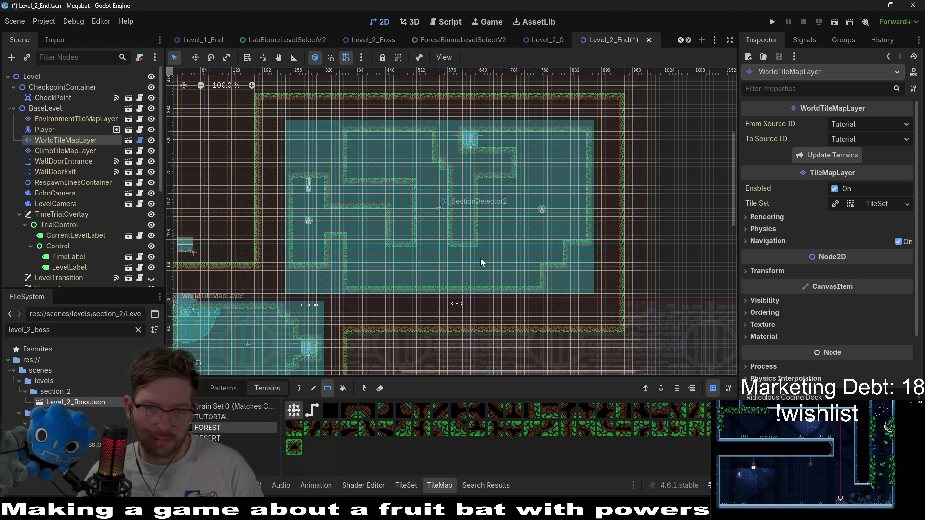
{"action": "scroll", "coordinate": [507, 252], "scroll_direction": "right", "scroll_amount": 2}
{"action": "scroll", "coordinate": [507, 251], "scroll_direction": "up", "scroll_amount": 1}
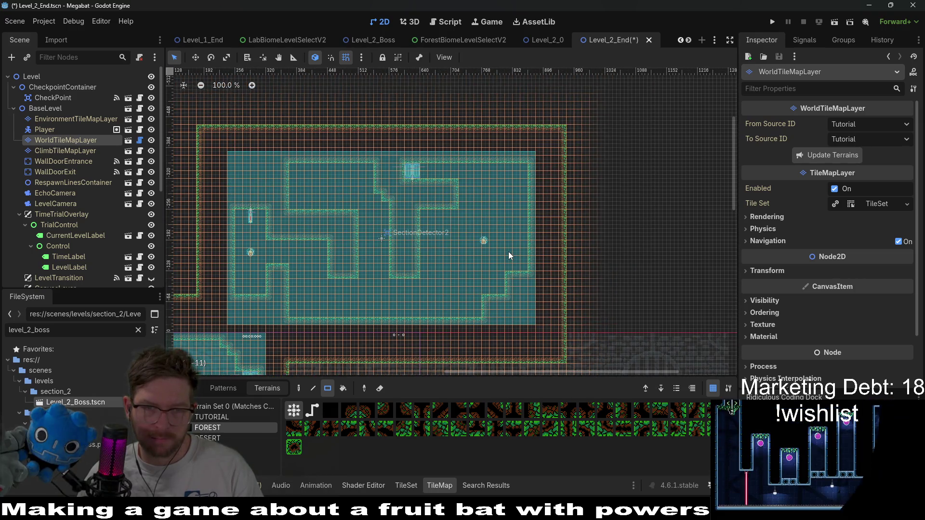
{"action": "scroll", "coordinate": [470, 179], "scroll_direction": "up", "scroll_amount": 6}
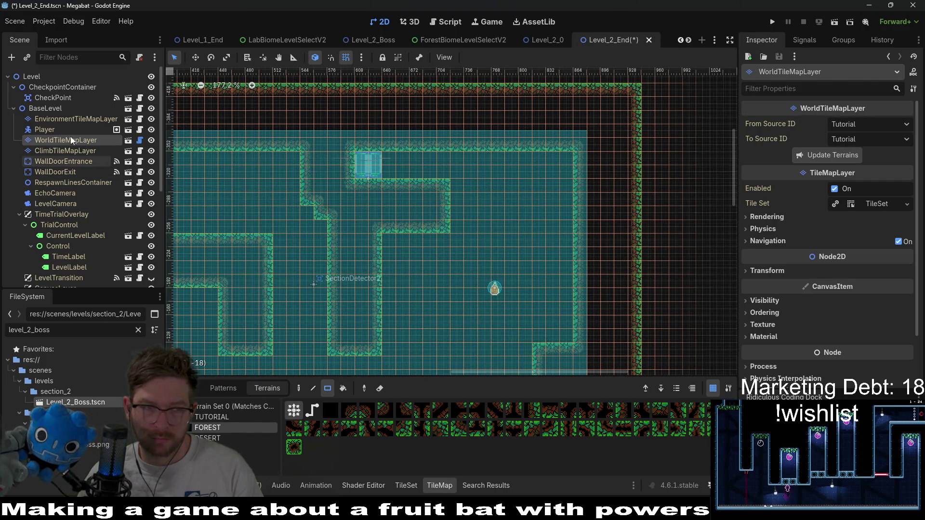
{"action": "scroll", "coordinate": [484, 244], "scroll_direction": "left", "scroll_amount": 3}
{"action": "scroll", "coordinate": [484, 244], "scroll_direction": "down", "scroll_amount": 1}
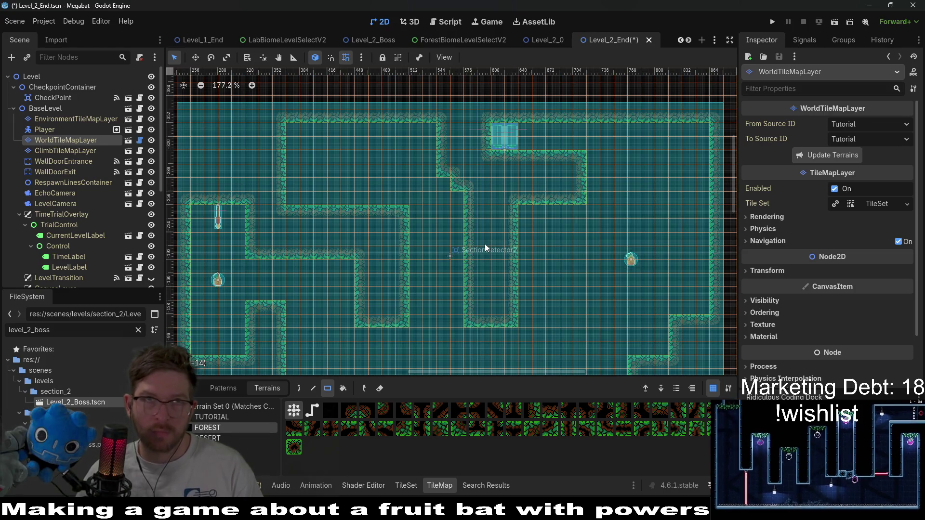
{"action": "scroll", "coordinate": [492, 221], "scroll_direction": "down", "scroll_amount": 1}
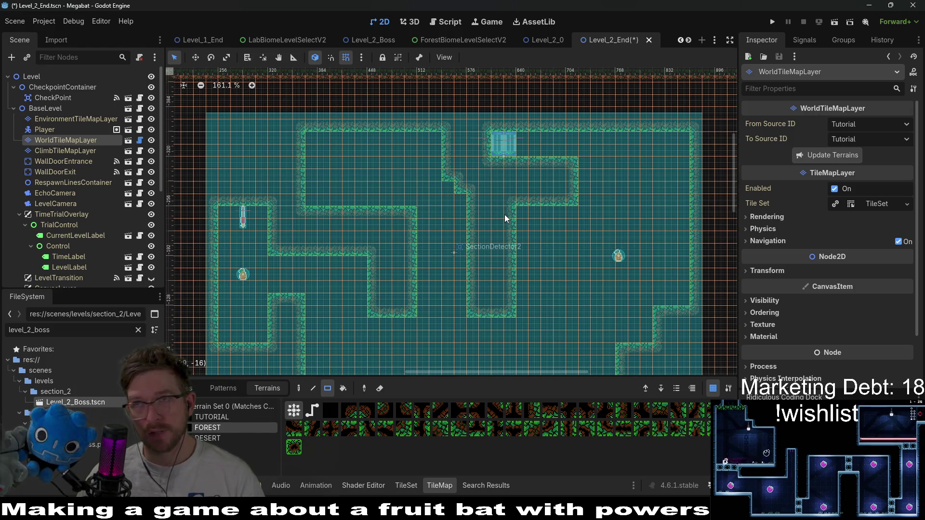
{"action": "scroll", "coordinate": [504, 215], "scroll_direction": "down", "scroll_amount": 5}
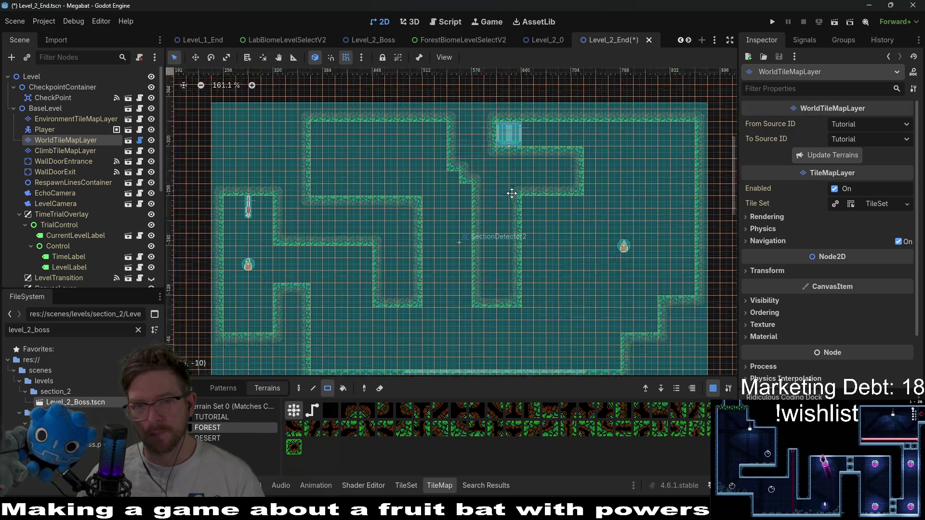
{"action": "scroll", "coordinate": [515, 193], "scroll_direction": "left", "scroll_amount": 2}
{"action": "scroll", "coordinate": [515, 193], "scroll_direction": "down", "scroll_amount": 1}
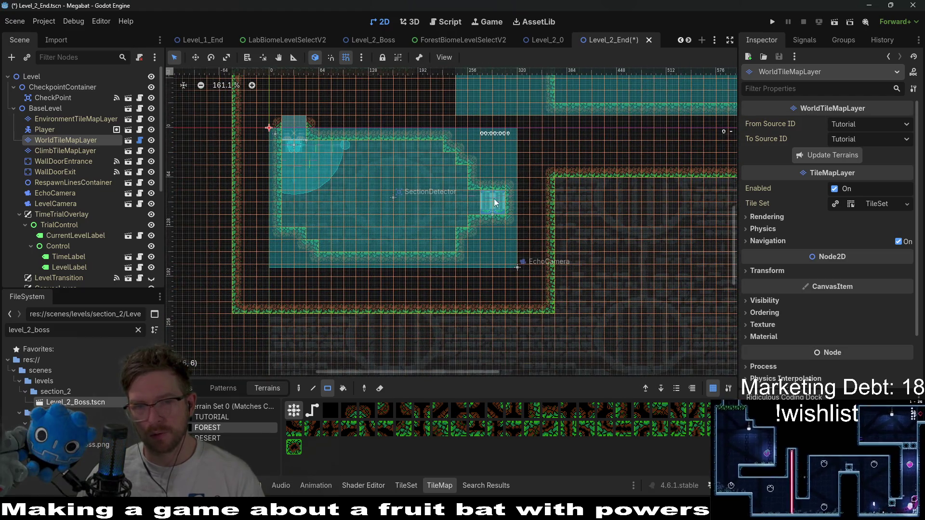
{"action": "scroll", "coordinate": [543, 196], "scroll_direction": "up", "scroll_amount": 4}
{"action": "scroll", "coordinate": [499, 298], "scroll_direction": "right", "scroll_amount": 4}
{"action": "scroll", "coordinate": [499, 297], "scroll_direction": "up", "scroll_amount": 1}
{"action": "scroll", "coordinate": [499, 297], "scroll_direction": "right", "scroll_amount": 1}
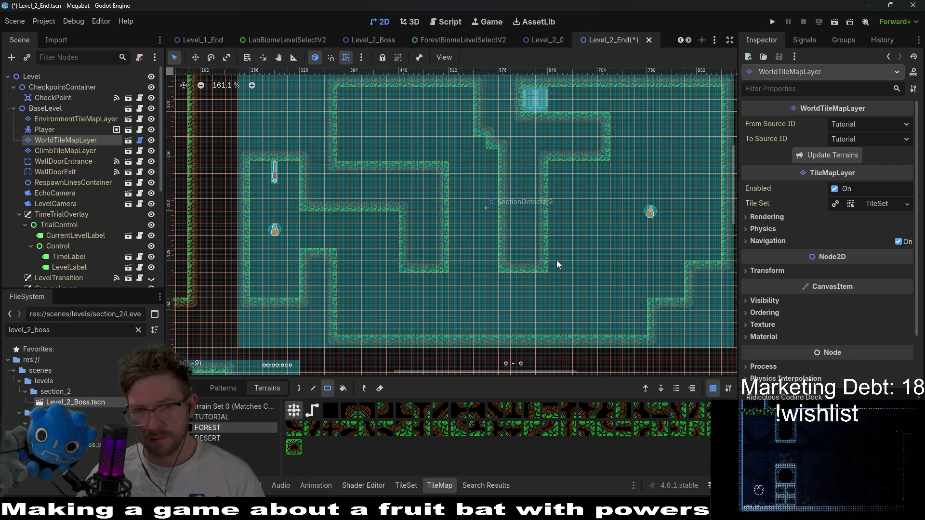
{"action": "scroll", "coordinate": [556, 260], "scroll_direction": "down", "scroll_amount": 4}
{"action": "scroll", "coordinate": [557, 260], "scroll_direction": "left", "scroll_amount": 3}
{"action": "scroll", "coordinate": [603, 193], "scroll_direction": "up", "scroll_amount": 4}
{"action": "scroll", "coordinate": [568, 192], "scroll_direction": "right", "scroll_amount": 3}
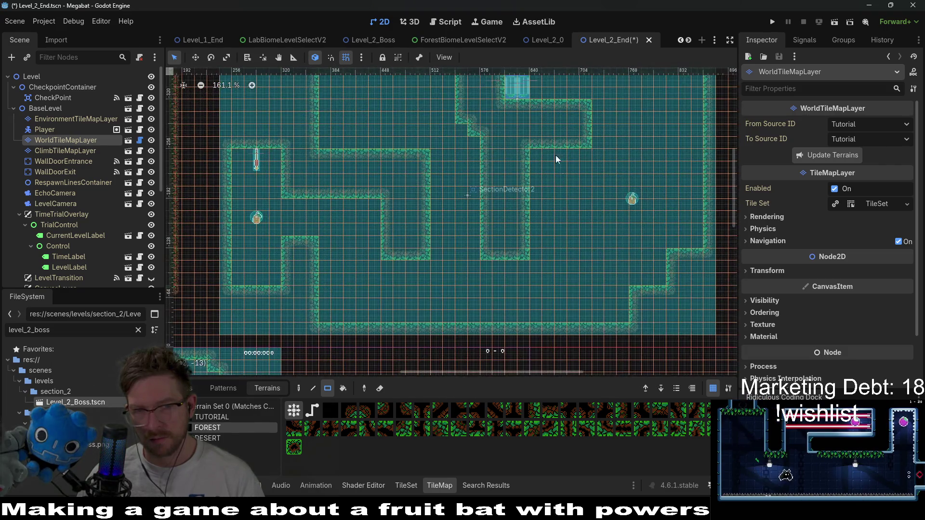
{"action": "scroll", "coordinate": [523, 233], "scroll_direction": "down", "scroll_amount": 2}
{"action": "scroll", "coordinate": [577, 154], "scroll_direction": "left", "scroll_amount": 2}
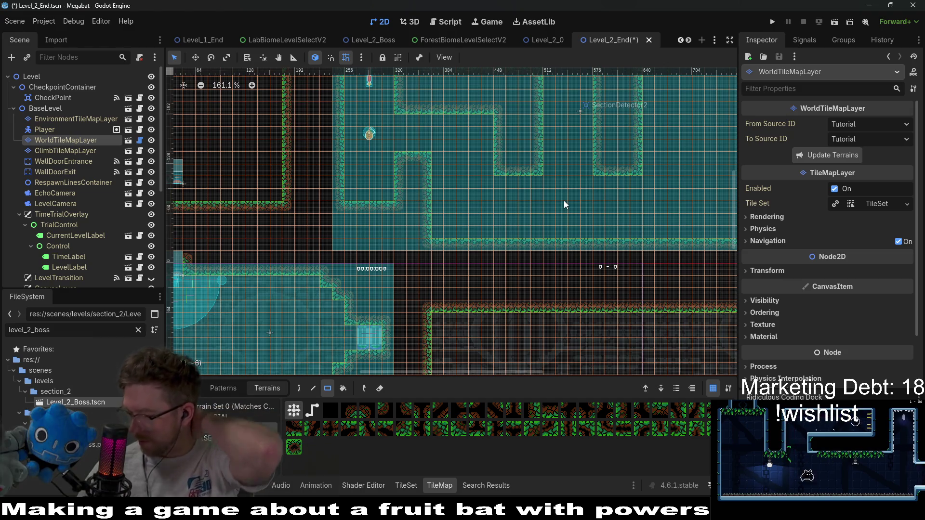
{"action": "scroll", "coordinate": [551, 219], "scroll_direction": "down", "scroll_amount": 2}
{"action": "scroll", "coordinate": [551, 219], "scroll_direction": "right", "scroll_amount": 2}
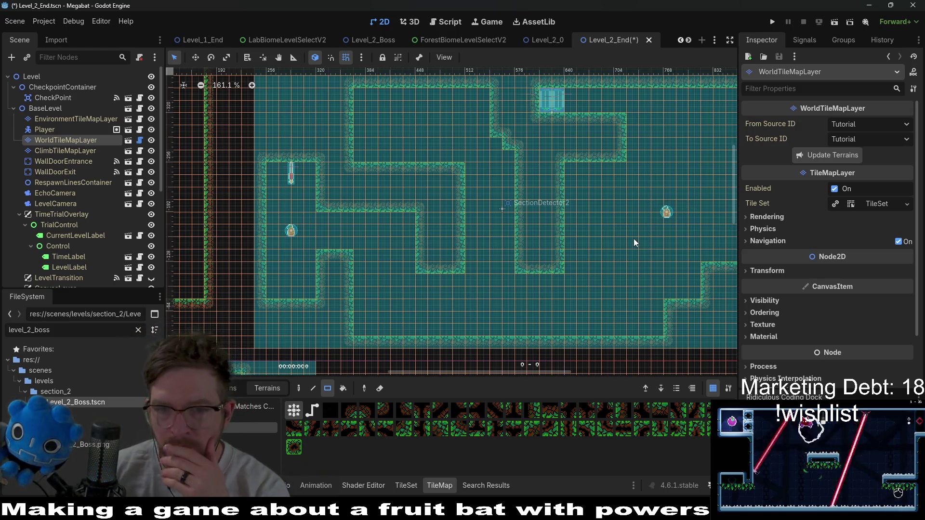
{"action": "left_click_drag", "start_coordinate": [691, 210], "coordinate": [591, 193]}
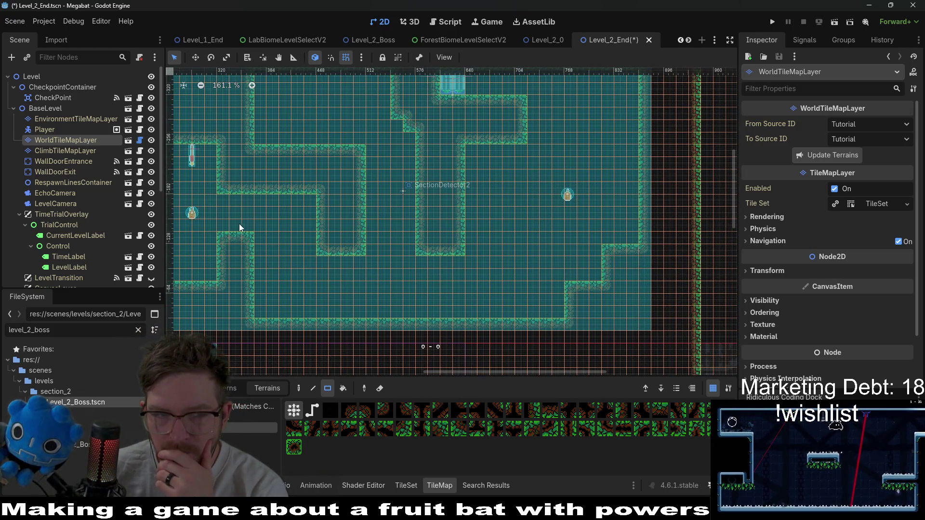
{"action": "scroll", "coordinate": [72, 219], "scroll_direction": "down", "scroll_amount": 5}
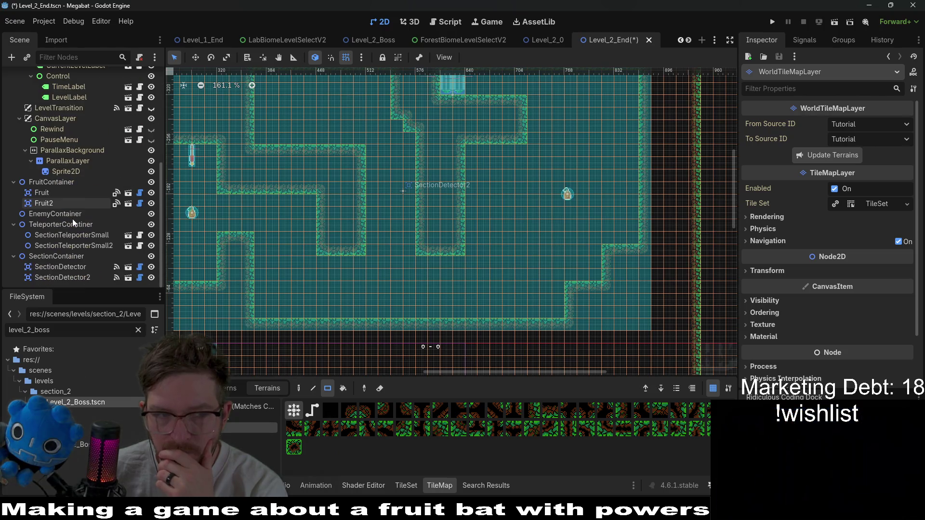
{"action": "left_click", "coordinate": [72, 194]}
{"action": "left_click_drag", "start_coordinate": [306, 277], "coordinate": [446, 314]}
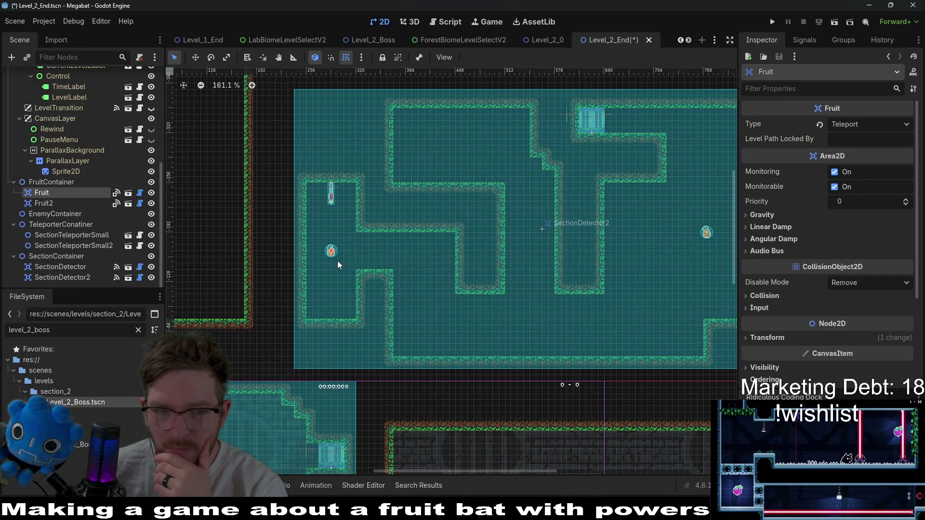
{"action": "left_click_drag", "start_coordinate": [608, 273], "coordinate": [517, 271]}
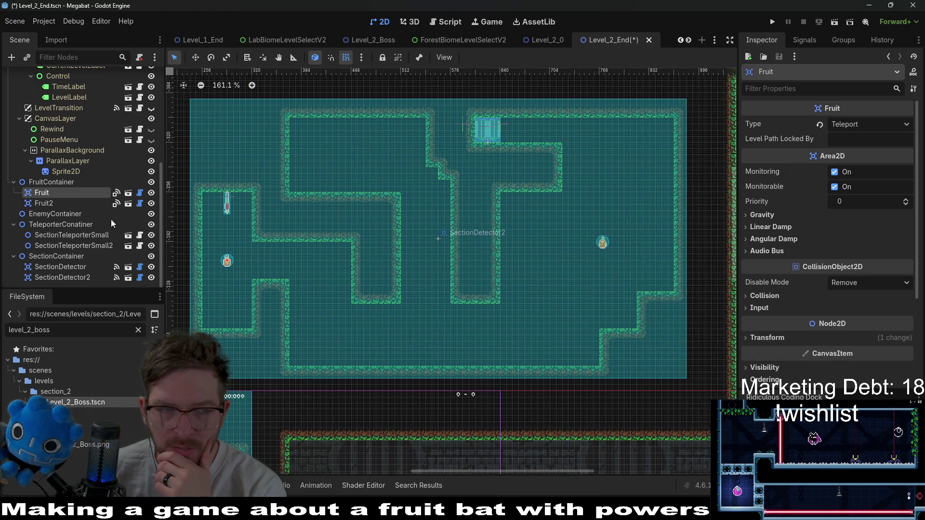
{"action": "left_click", "coordinate": [44, 203]}
{"action": "key", "text": "w"}
{"action": "mouse_move", "coordinate": [599, 237]}
{"action": "left_mouse_down"}
{"action": "mouse_move", "coordinate": [341, 171]}
{"action": "mouse_move", "coordinate": [325, 145]}
{"action": "left_mouse_up"}
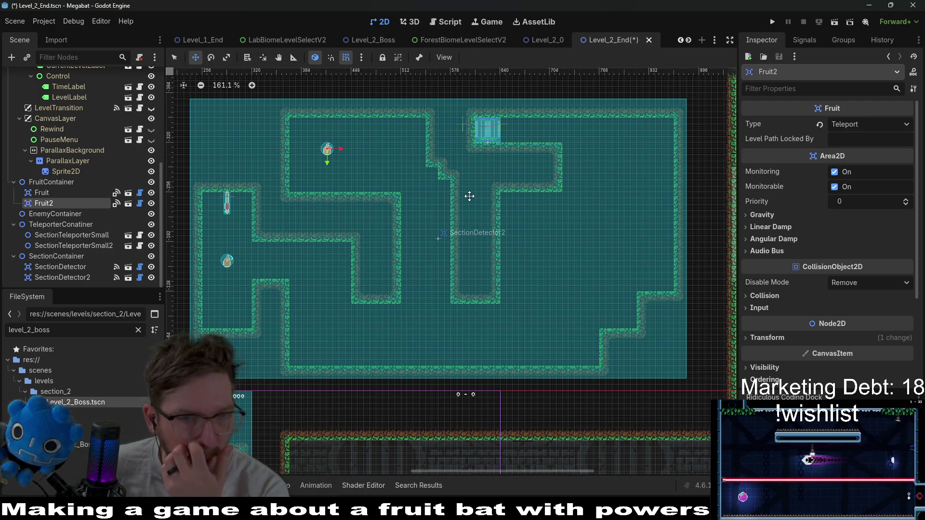
{"action": "left_click", "coordinate": [59, 218]}
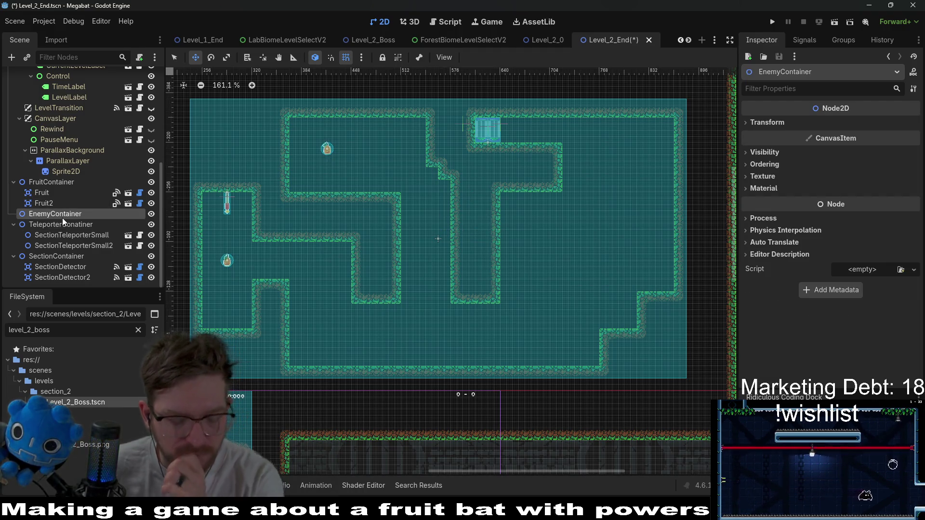
Step: Duplicate EnemyContainer, rename the copy ObjectsContainer, and save the scene
{"action": "key", "text": "ctrl+d"}
{"action": "double_click", "coordinate": [68, 224]}
{"action": "key", "text": "BackSpace"}
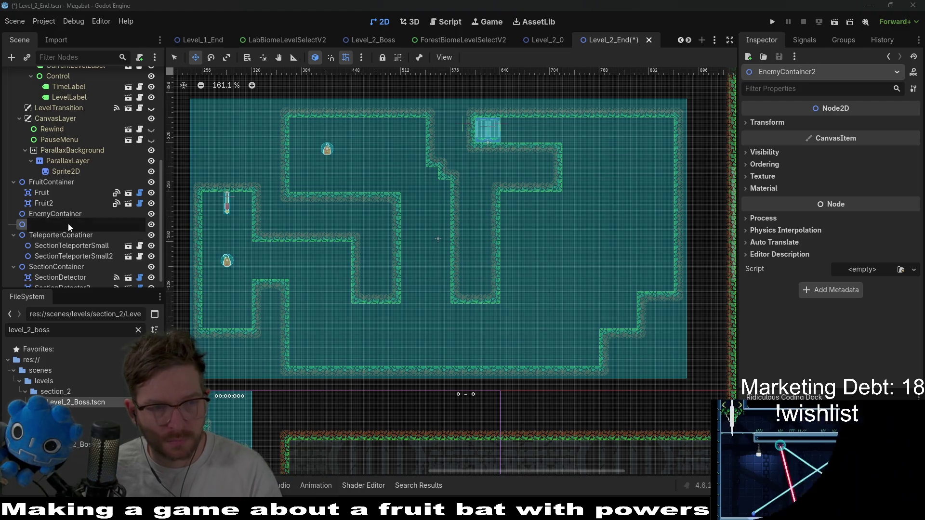
{"action": "type", "text": "Objects"}
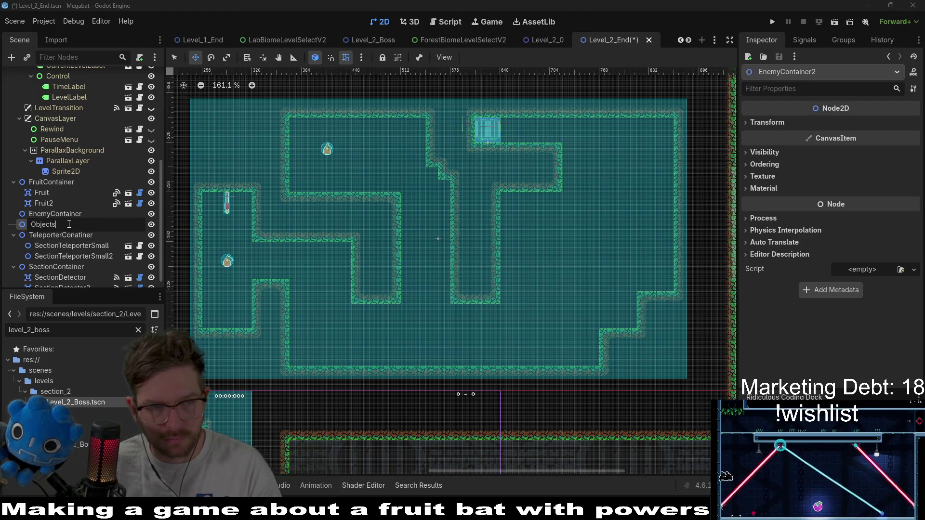
{"action": "type", "text": "Container"}
{"action": "key", "text": "Return"}
{"action": "key", "text": "ctrl+s"}
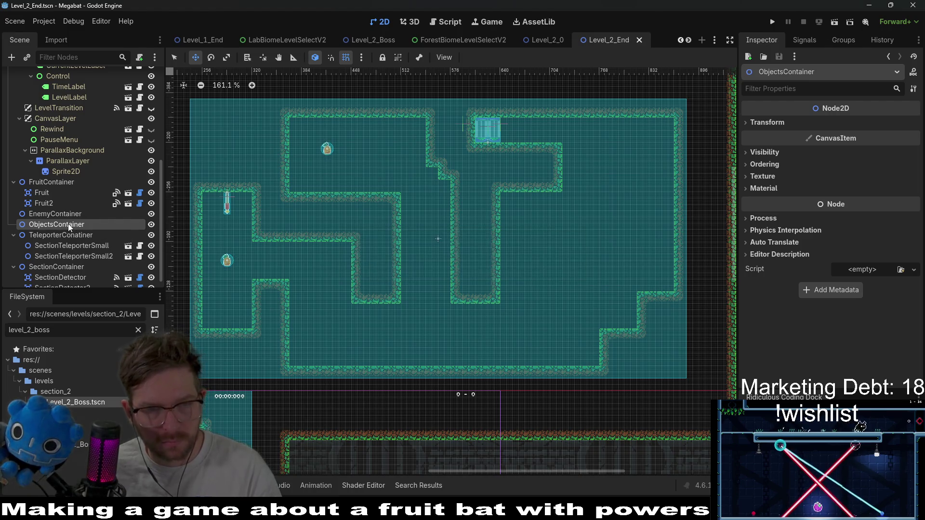
Step: Instance KeyChain.tscn as a child scene of ObjectsContainer
{"action": "right_click", "coordinate": [68, 223]}
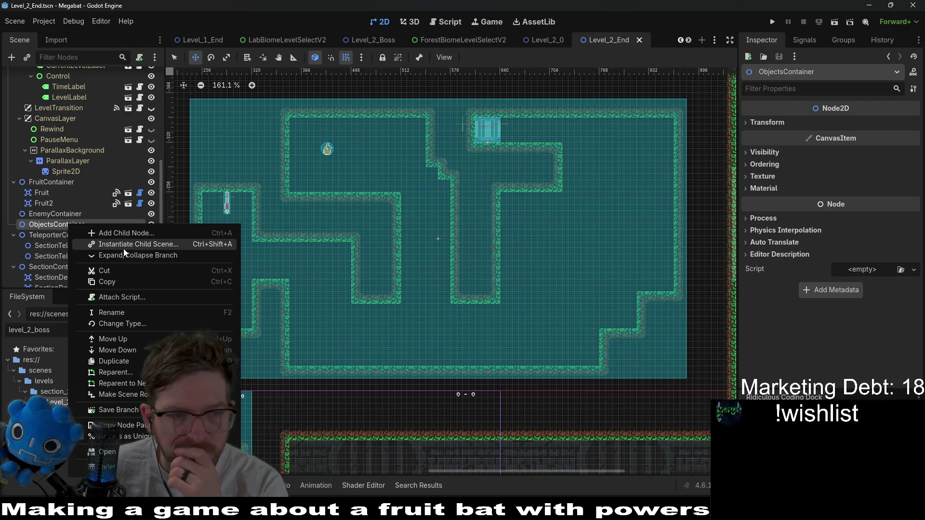
{"action": "left_click", "coordinate": [128, 245]}
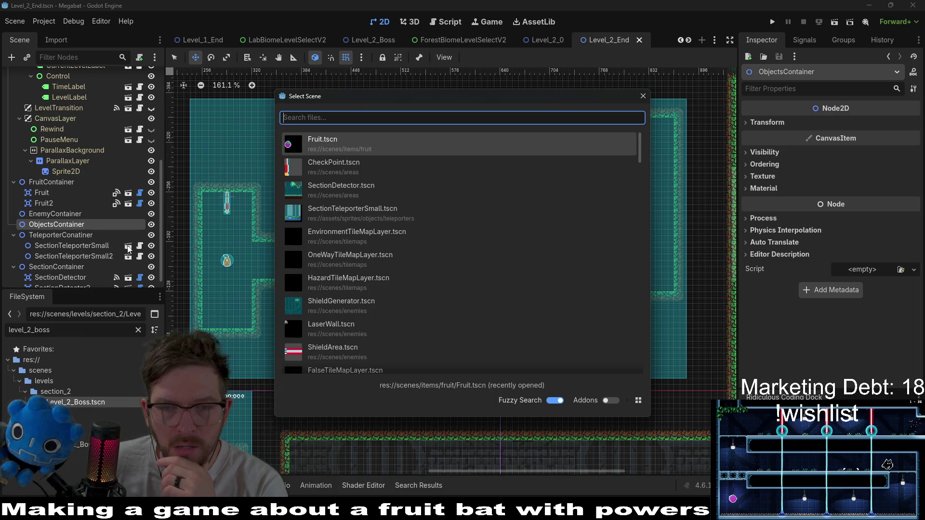
{"action": "key", "text": "Escape"}
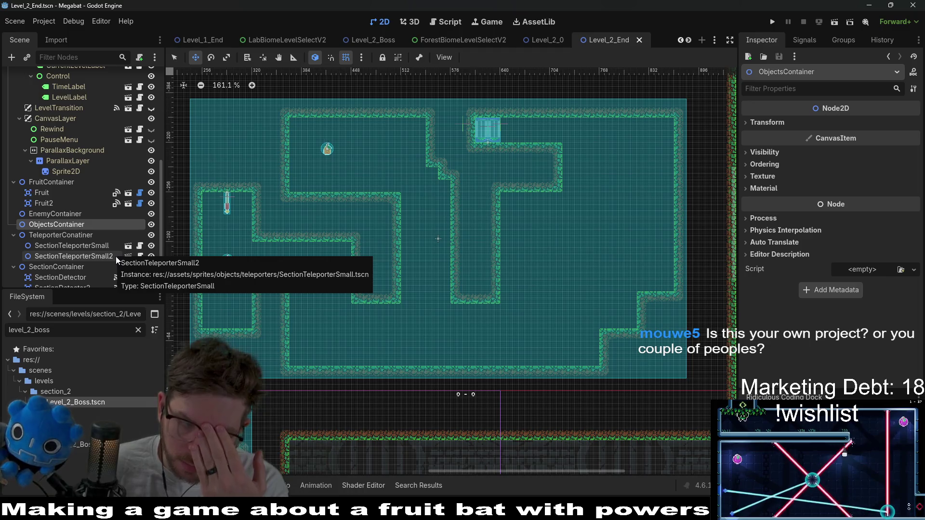
{"action": "right_click", "coordinate": [68, 222]}
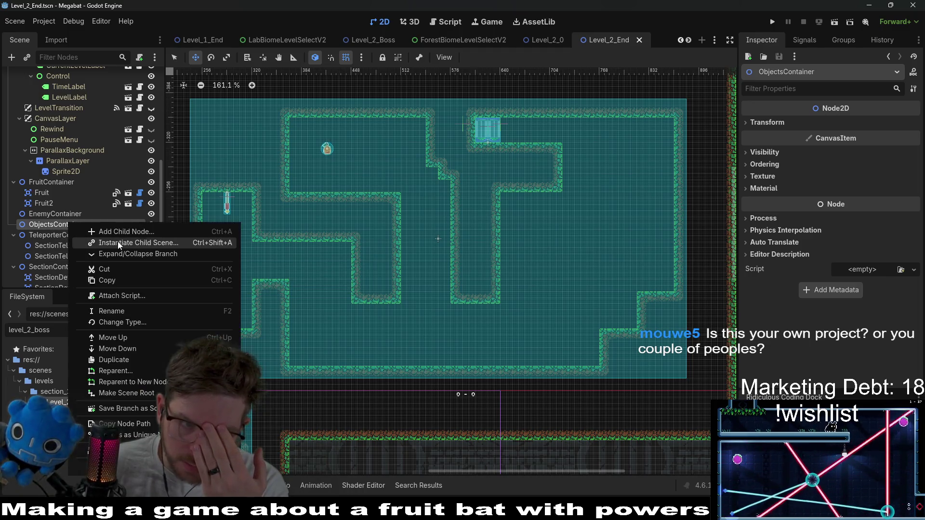
{"action": "left_click", "coordinate": [117, 242]}
{"action": "type", "text": "key"}
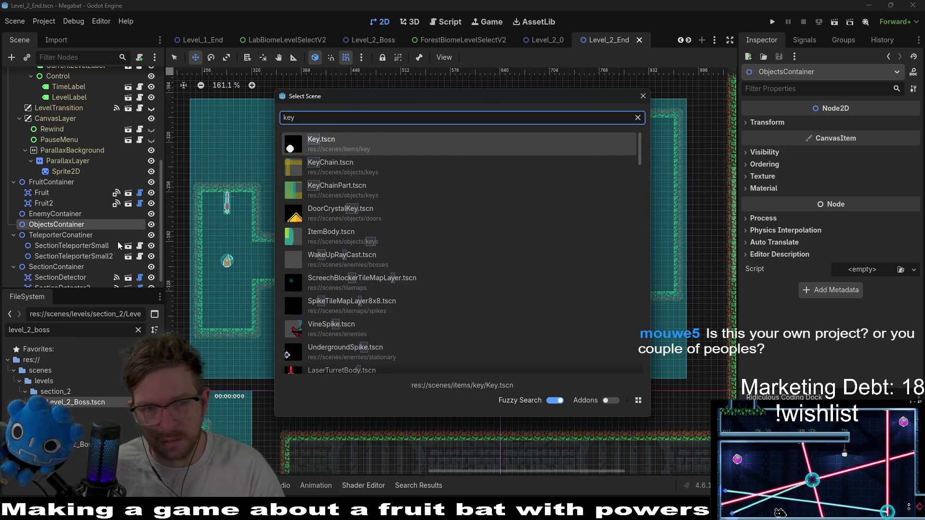
{"action": "key", "text": "Down"}
{"action": "key", "text": "Return"}
Step: Move the KeyChain up onto the ceiling of the top-left room
{"action": "scroll", "coordinate": [96, 217], "scroll_direction": "up", "scroll_amount": 4}
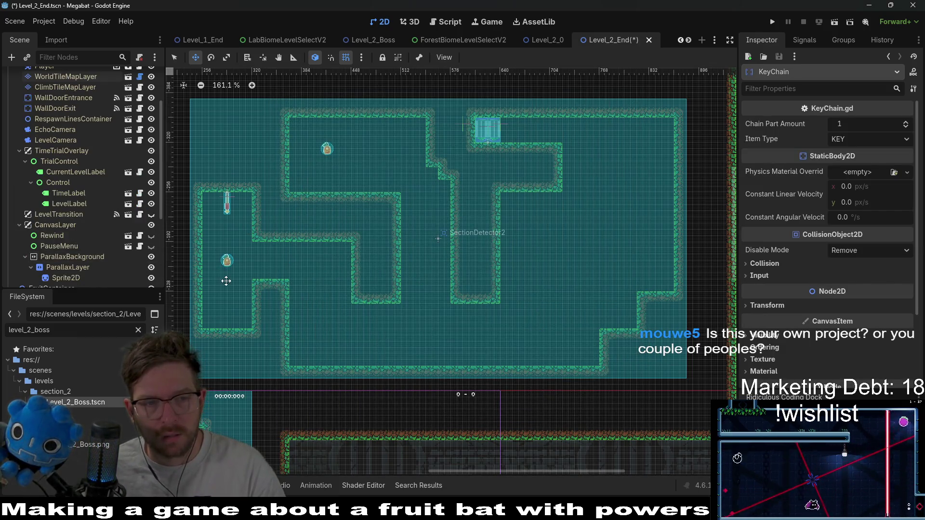
{"action": "scroll", "coordinate": [93, 207], "scroll_direction": "down", "scroll_amount": 5}
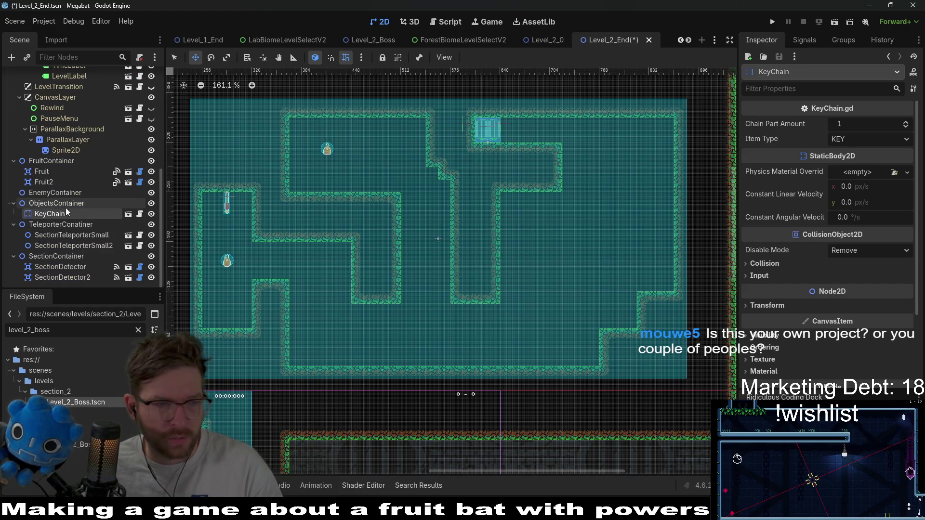
{"action": "left_click_drag", "start_coordinate": [351, 366], "coordinate": [350, 156]}
{"action": "scroll", "coordinate": [351, 156], "scroll_direction": "up", "scroll_amount": 5}
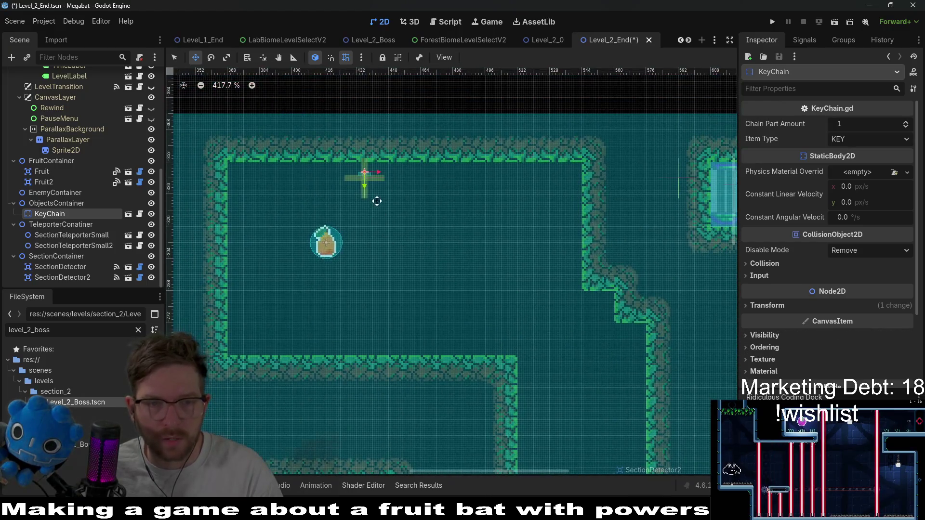
{"action": "left_click_drag", "start_coordinate": [315, 193], "coordinate": [302, 187]}
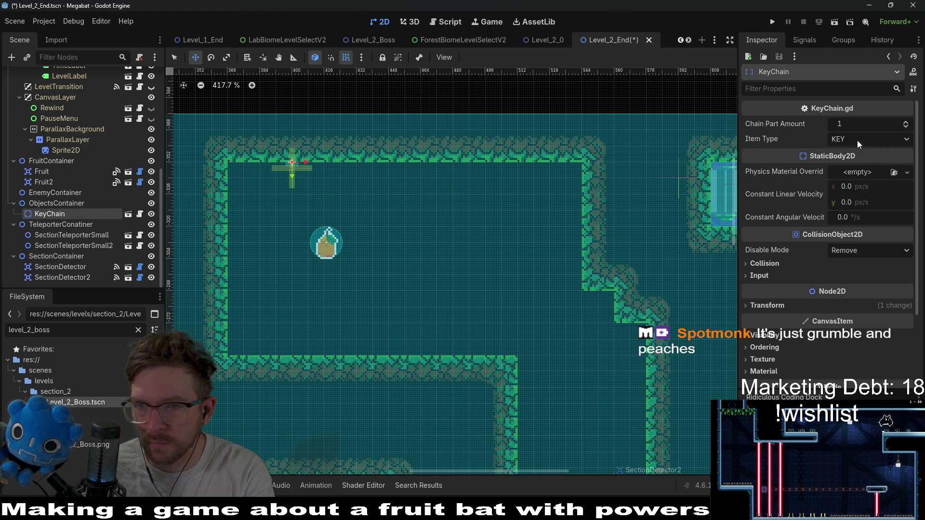
Step: Set the KeyChain's Chain Part Amount to 4, keeping Item Type KEY
{"action": "left_click", "coordinate": [906, 122]}
{"action": "left_click", "coordinate": [905, 123]}
{"action": "left_click", "coordinate": [906, 122]}
{"action": "left_click", "coordinate": [880, 139]}
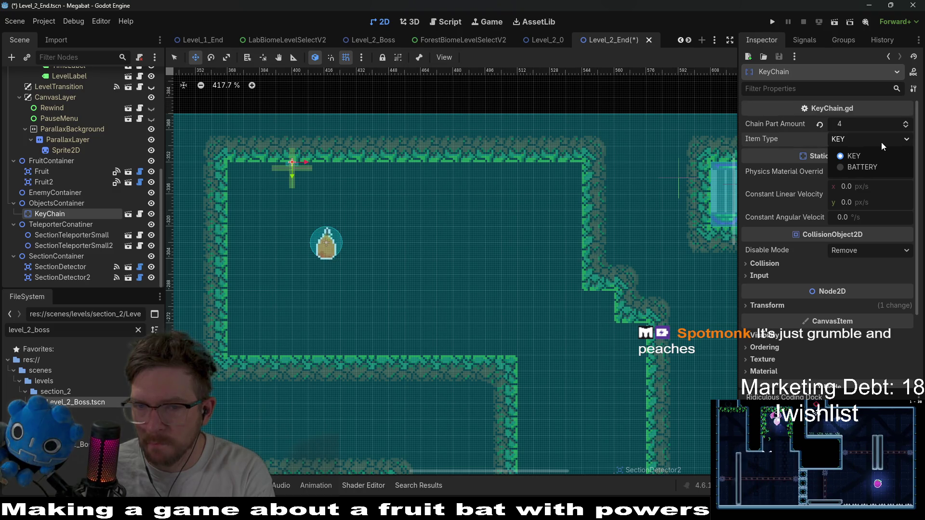
{"action": "left_click", "coordinate": [602, 384]}
{"action": "scroll", "coordinate": [584, 304], "scroll_direction": "down", "scroll_amount": 5}
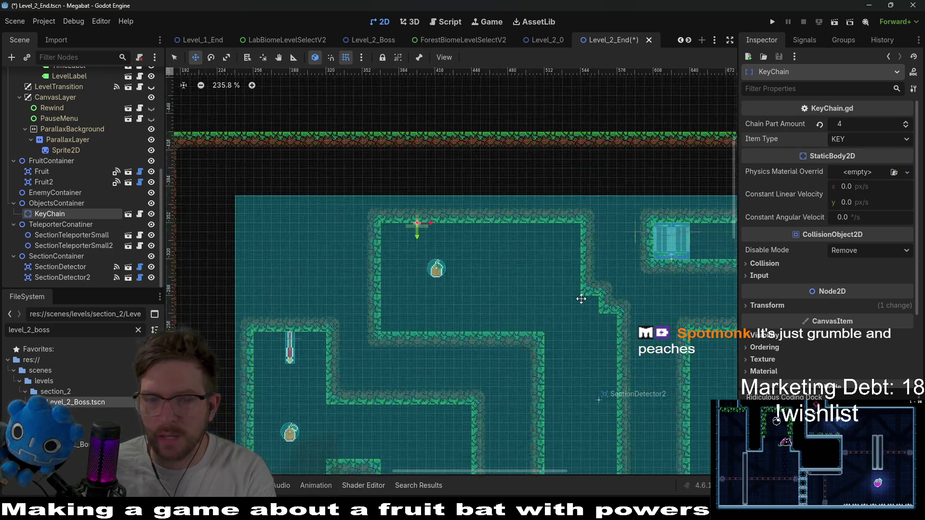
{"action": "left_click_drag", "start_coordinate": [434, 236], "coordinate": [406, 196]}
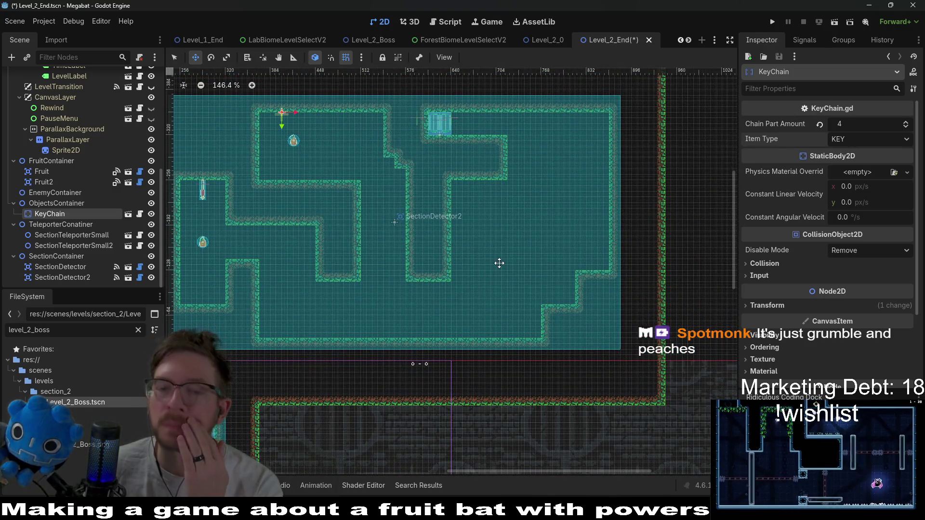
{"action": "scroll", "coordinate": [77, 140], "scroll_direction": "up", "scroll_amount": 8}
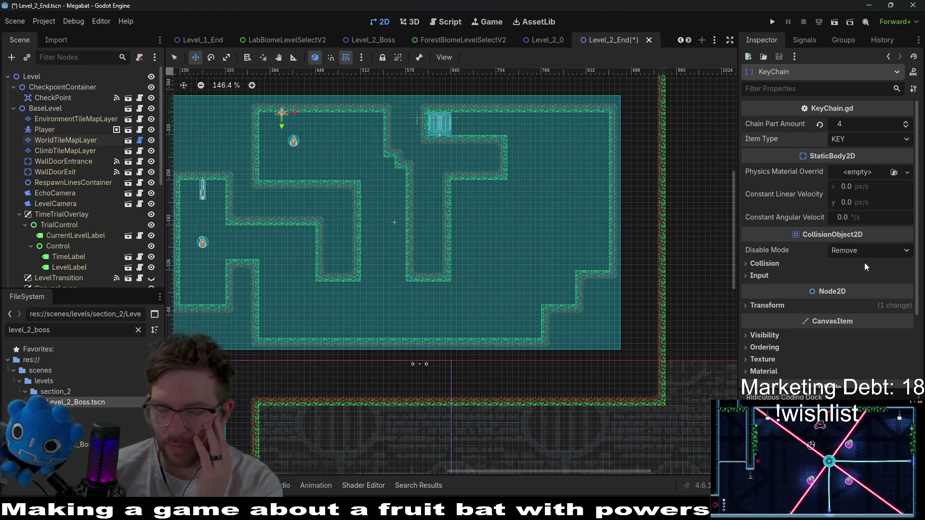
Step: Using the brown tile source on WorldTileMapLayer, paint a small enclosed room on the right and open its floor
{"action": "left_click", "coordinate": [73, 141]}
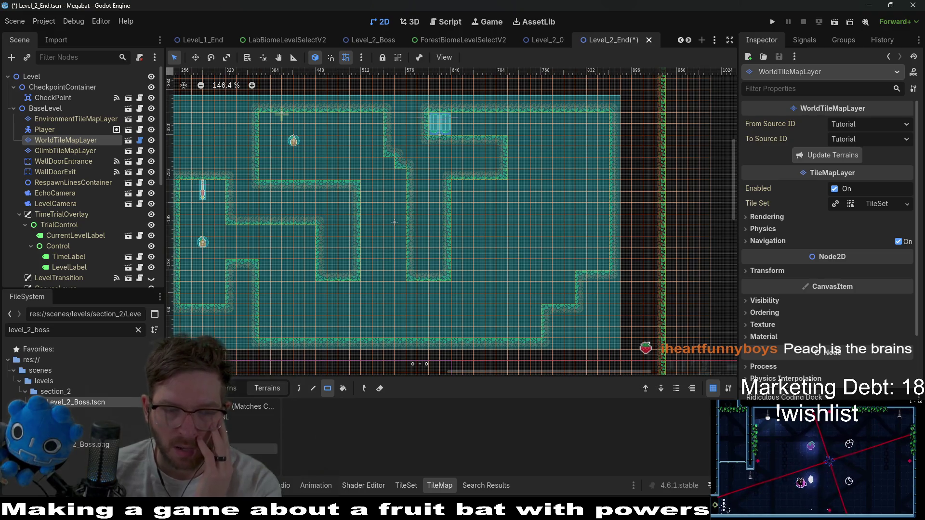
{"action": "left_click", "coordinate": [234, 432]}
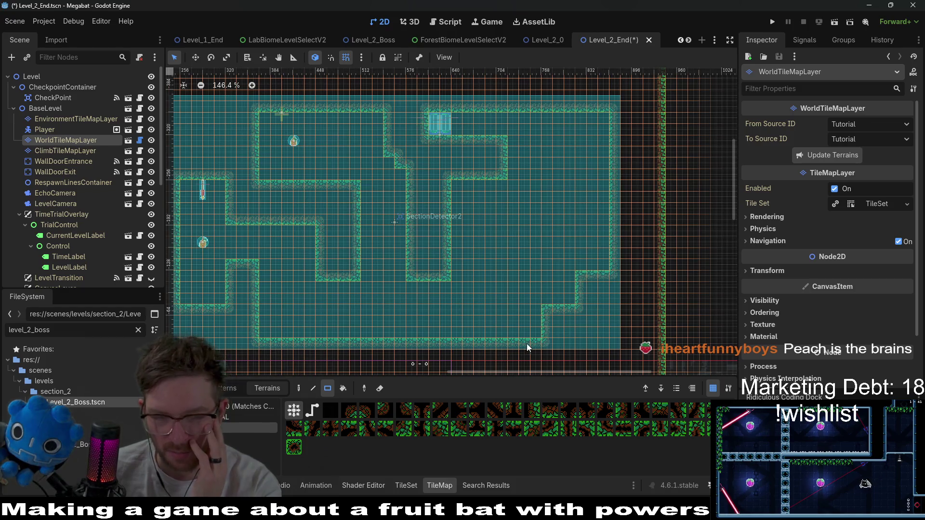
{"action": "left_click", "coordinate": [250, 438]}
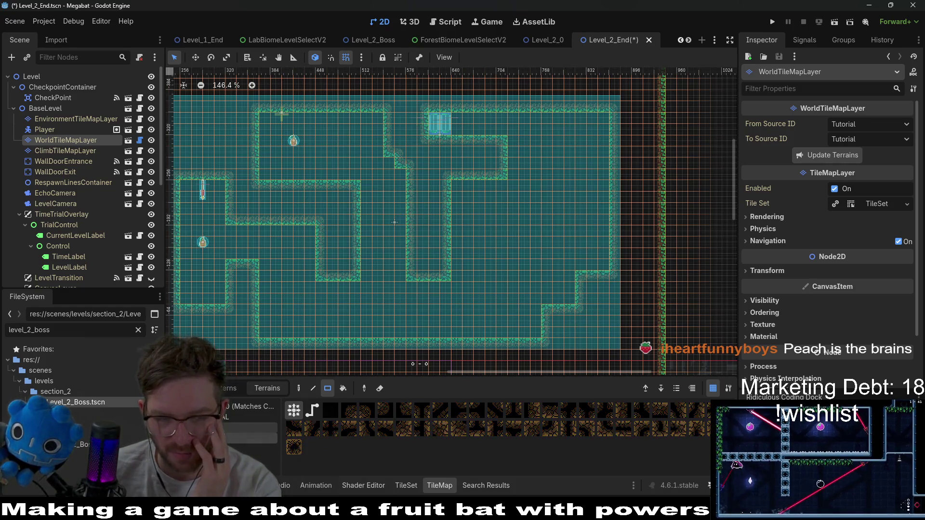
{"action": "mouse_move", "coordinate": [574, 329]}
{"action": "left_mouse_down"}
{"action": "mouse_move", "coordinate": [564, 289]}
{"action": "mouse_move", "coordinate": [549, 277]}
{"action": "mouse_move", "coordinate": [578, 324]}
{"action": "mouse_move", "coordinate": [591, 323]}
{"action": "left_mouse_up"}
{"action": "scroll", "coordinate": [591, 323], "scroll_direction": "up", "scroll_amount": 4}
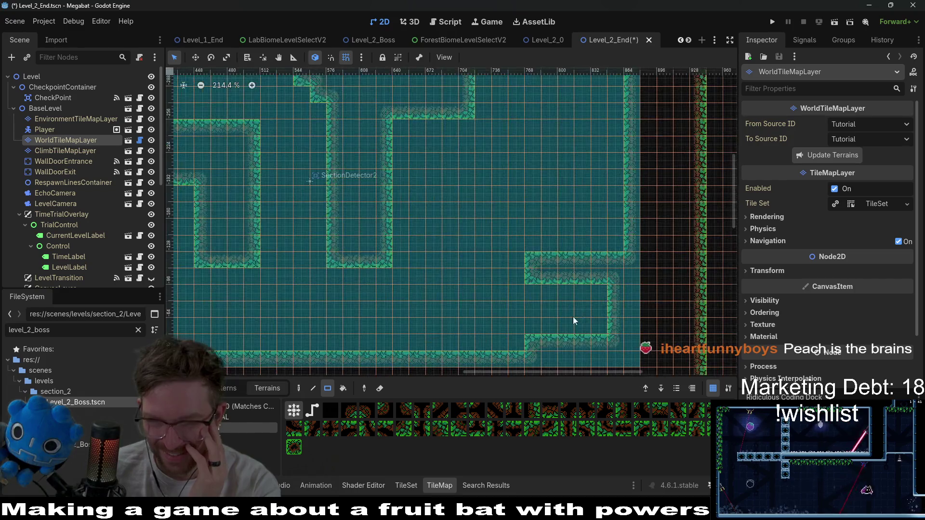
{"action": "scroll", "coordinate": [573, 316], "scroll_direction": "up", "scroll_amount": 2}
{"action": "left_click_drag", "start_coordinate": [544, 351], "coordinate": [602, 351]}
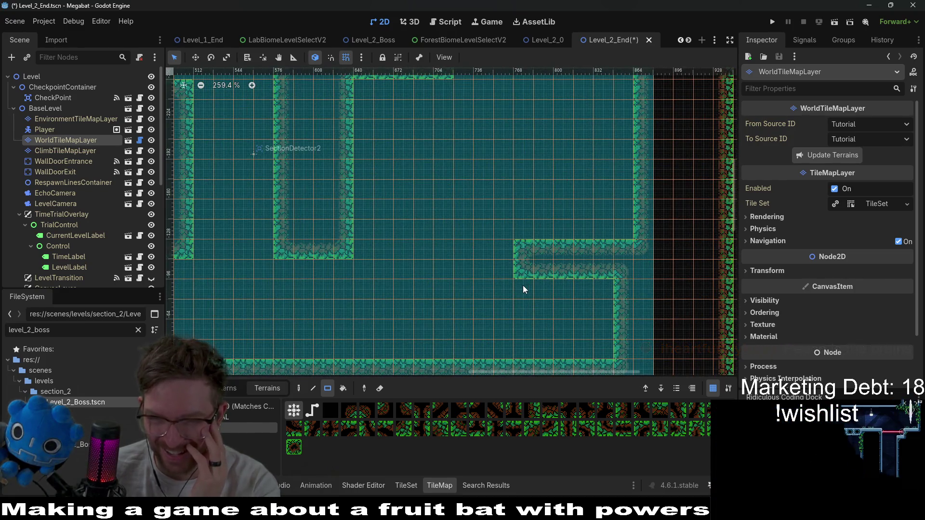
Step: Paint a 6x2 wall around the alcove and extend the U-shaped wall one tile down
{"action": "left_click_drag", "start_coordinate": [523, 212], "coordinate": [624, 238]}
{"action": "left_click_drag", "start_coordinate": [606, 323], "coordinate": [575, 295]}
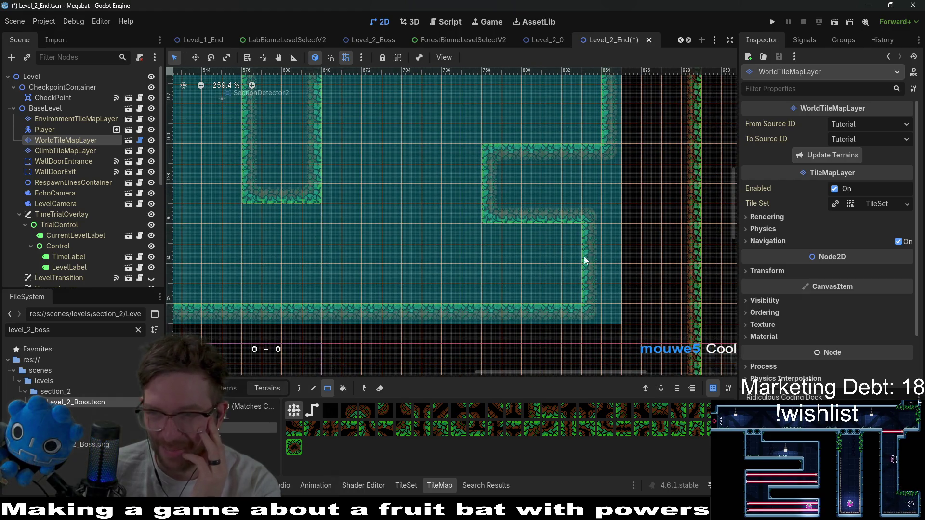
{"action": "left_click_drag", "start_coordinate": [572, 204], "coordinate": [544, 248]}
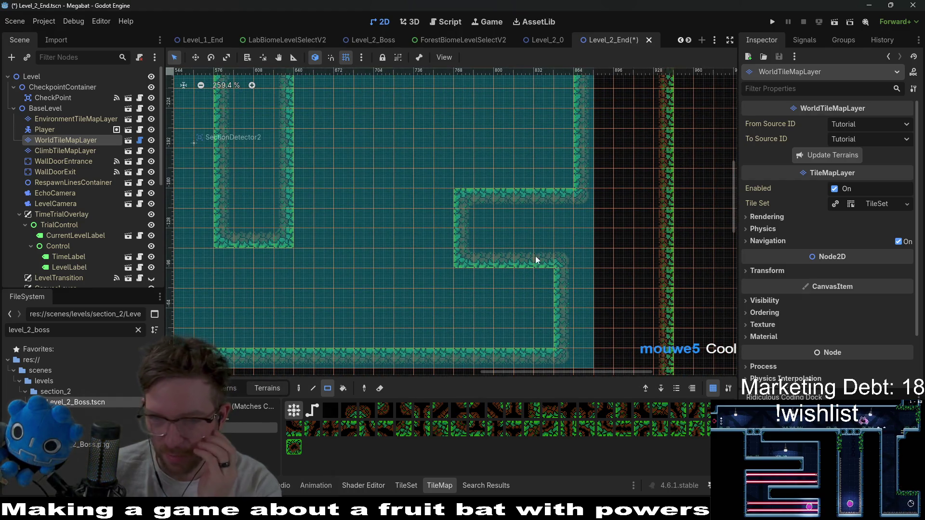
{"action": "left_click_drag", "start_coordinate": [520, 319], "coordinate": [518, 275]}
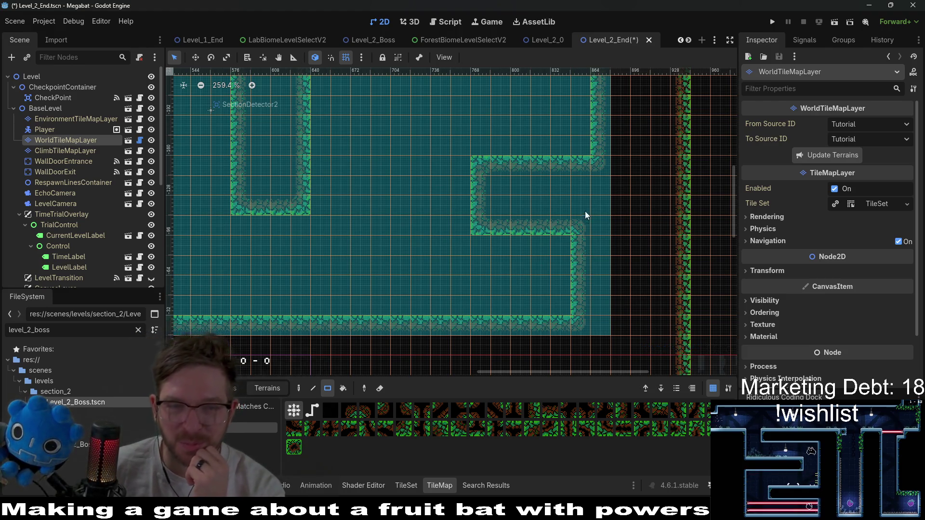
{"action": "mouse_move", "coordinate": [299, 233]}
{"action": "left_mouse_down"}
{"action": "mouse_move", "coordinate": [346, 228]}
{"action": "mouse_move", "coordinate": [303, 218]}
{"action": "left_mouse_up"}
{"action": "left_click_drag", "start_coordinate": [577, 272], "coordinate": [474, 241]}
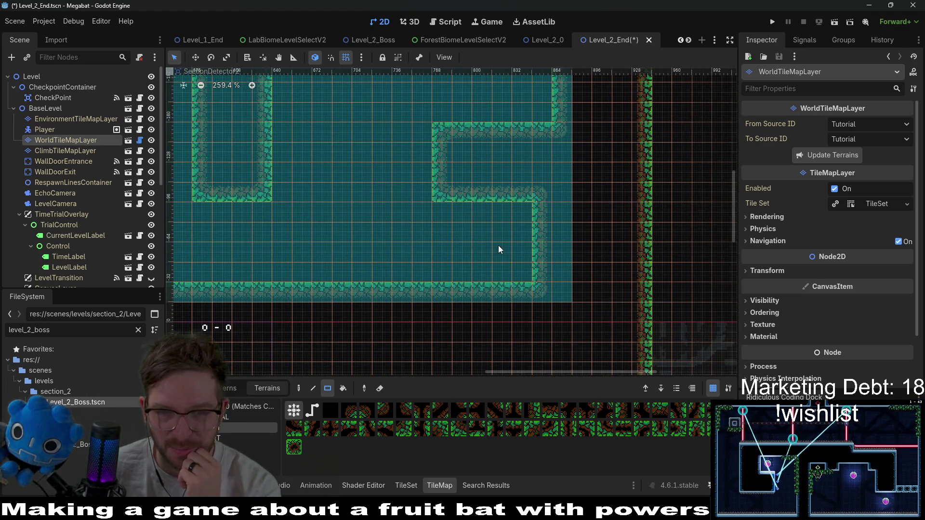
{"action": "scroll", "coordinate": [501, 249], "scroll_direction": "down", "scroll_amount": 2}
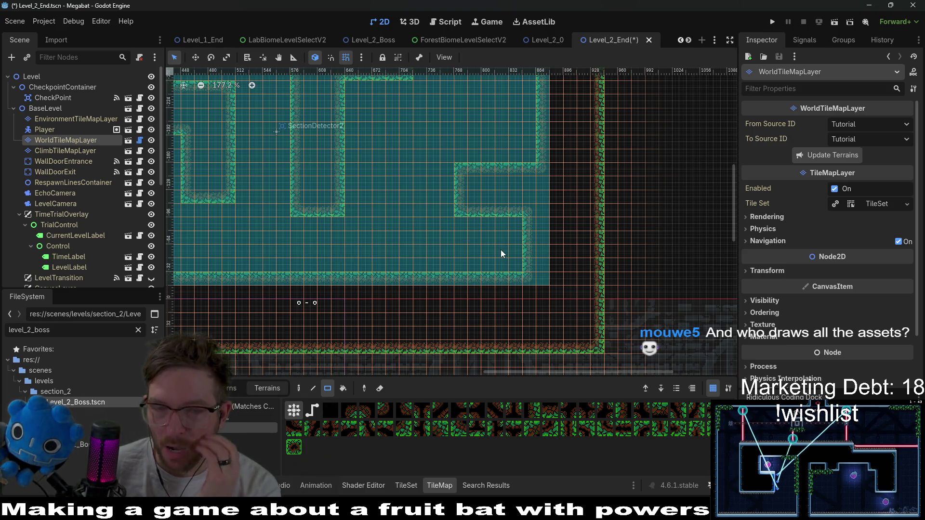
{"action": "scroll", "coordinate": [501, 250], "scroll_direction": "down", "scroll_amount": 2}
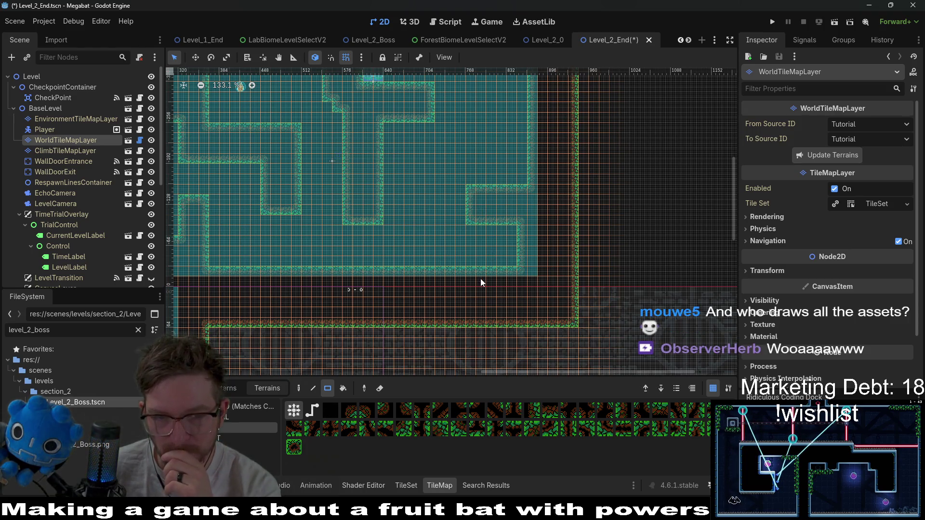
{"action": "scroll", "coordinate": [480, 278], "scroll_direction": "up", "scroll_amount": 2}
{"action": "scroll", "coordinate": [103, 181], "scroll_direction": "down", "scroll_amount": 3}
Step: Repaint the inner corner wall tiles on the room's right side into a stepped notch
{"action": "scroll", "coordinate": [109, 179], "scroll_direction": "up", "scroll_amount": 2}
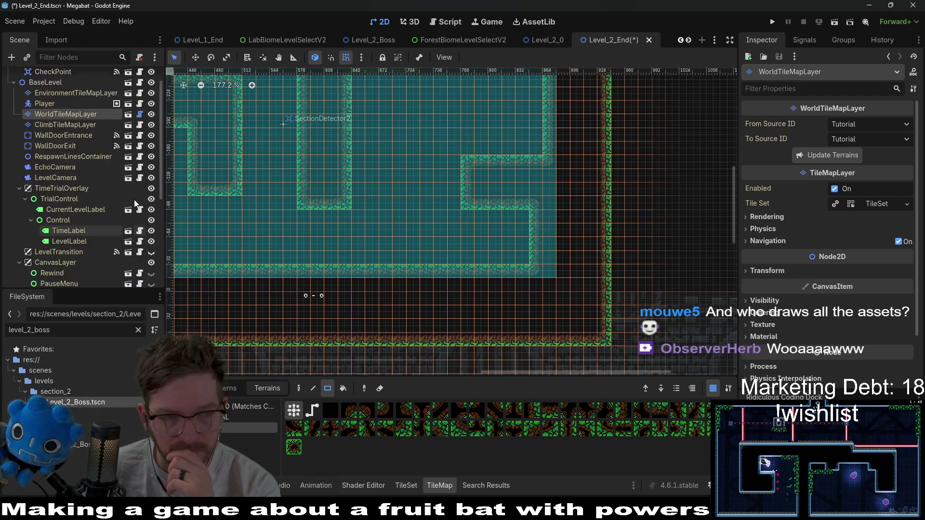
{"action": "scroll", "coordinate": [134, 200], "scroll_direction": "down", "scroll_amount": 7}
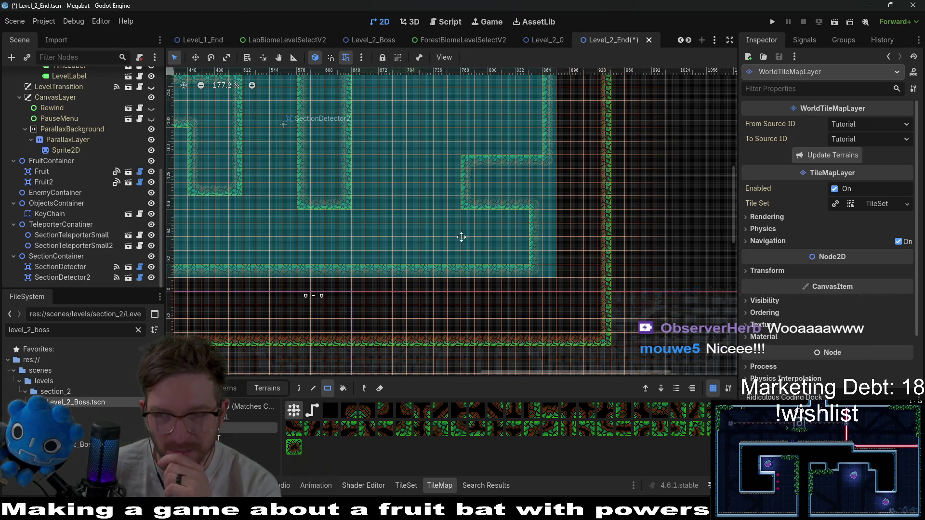
{"action": "scroll", "coordinate": [491, 258], "scroll_direction": "up", "scroll_amount": 2}
{"action": "scroll", "coordinate": [530, 251], "scroll_direction": "left", "scroll_amount": 2}
{"action": "left_click_drag", "start_coordinate": [510, 270], "coordinate": [429, 232]}
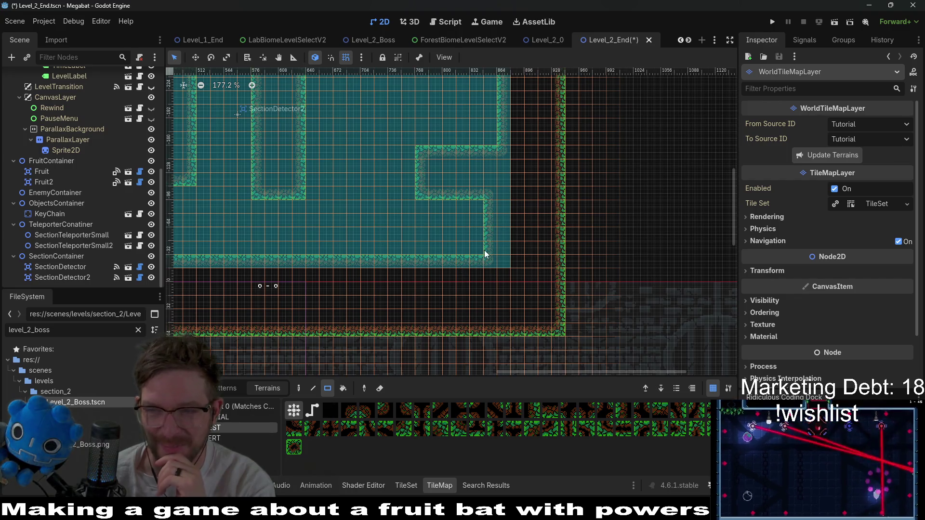
{"action": "scroll", "coordinate": [448, 221], "scroll_direction": "down", "scroll_amount": 2}
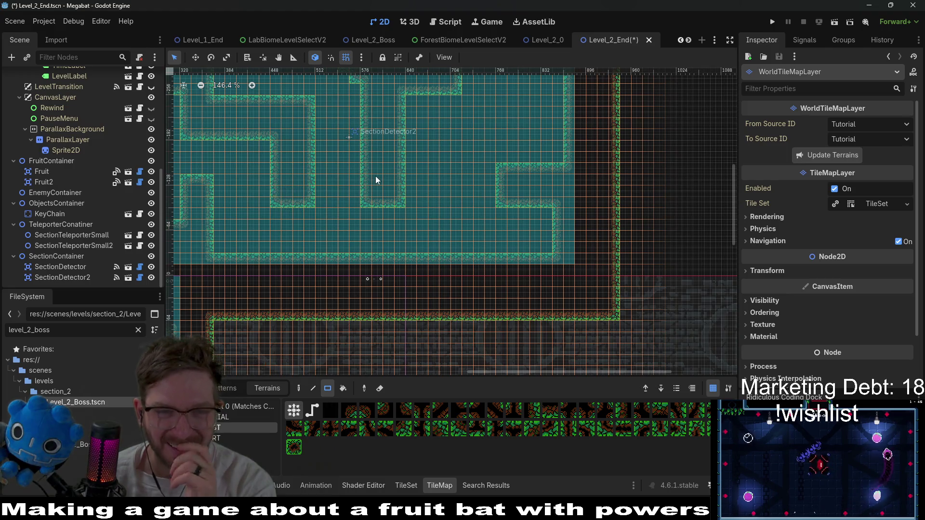
{"action": "scroll", "coordinate": [375, 180], "scroll_direction": "down", "scroll_amount": 3}
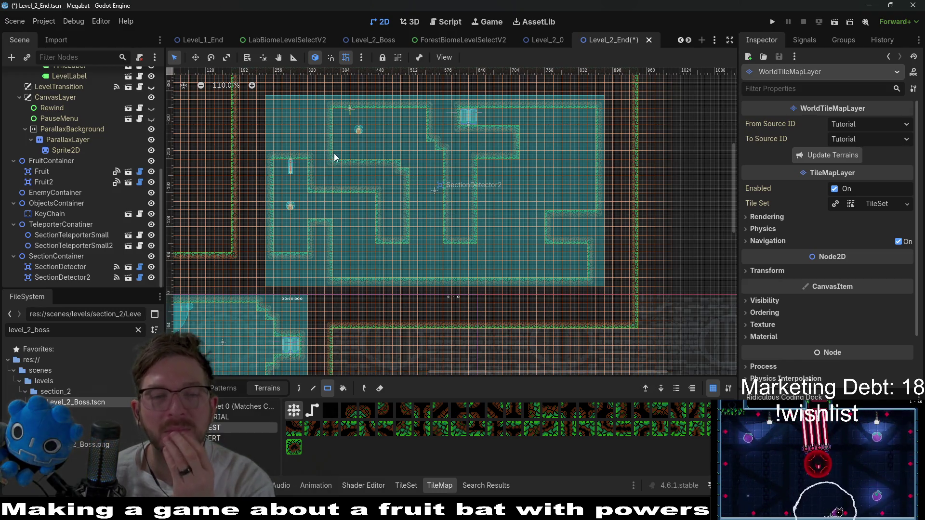
{"action": "left_click_drag", "start_coordinate": [334, 153], "coordinate": [346, 153]}
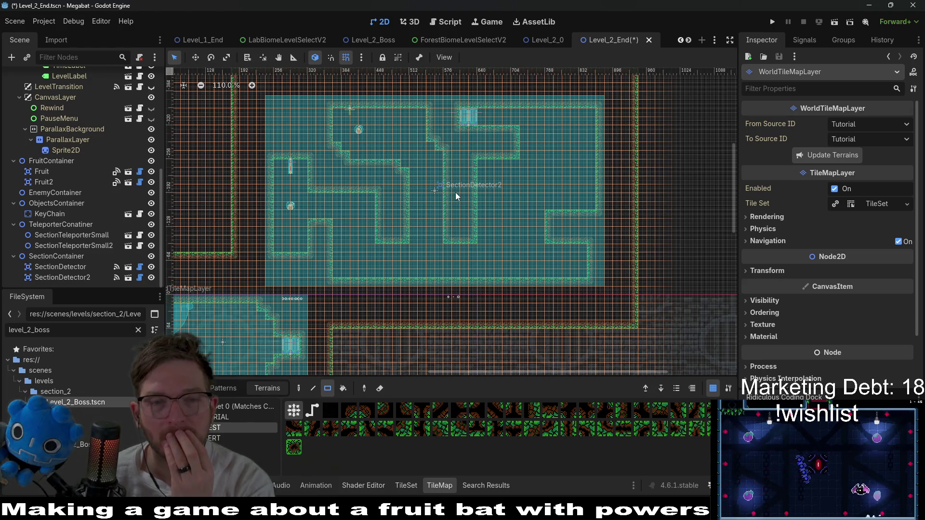
{"action": "scroll", "coordinate": [426, 184], "scroll_direction": "down", "scroll_amount": 2}
{"action": "scroll", "coordinate": [426, 184], "scroll_direction": "right", "scroll_amount": 3}
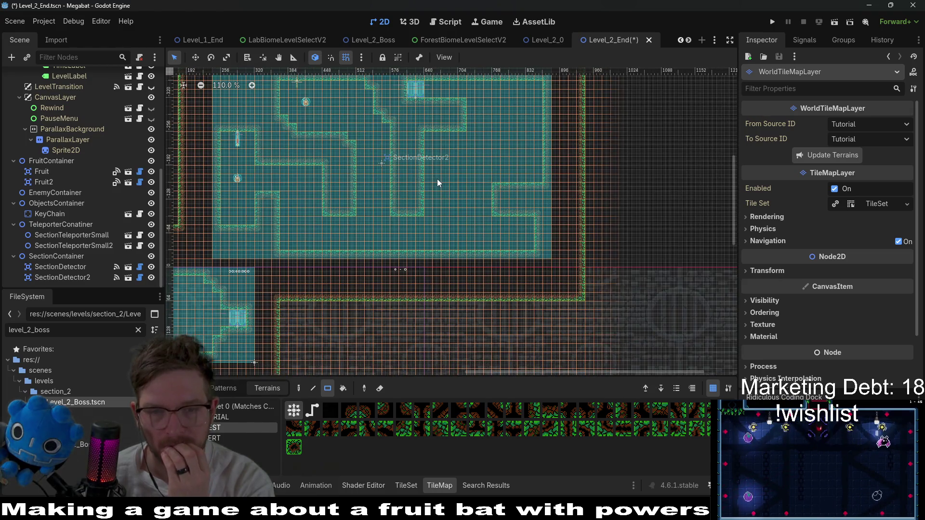
Step: Instantiate LockedDoorLarge.tscn as a child of ObjectsContainer
{"action": "left_click", "coordinate": [75, 203]}
{"action": "right_click", "coordinate": [76, 204]}
{"action": "left_click", "coordinate": [117, 224]}
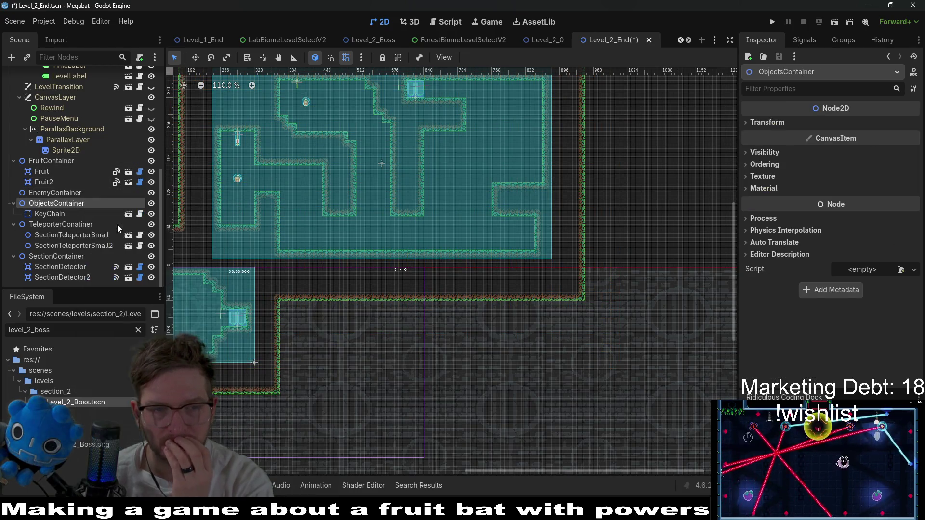
{"action": "type", "text": "keydoor"}
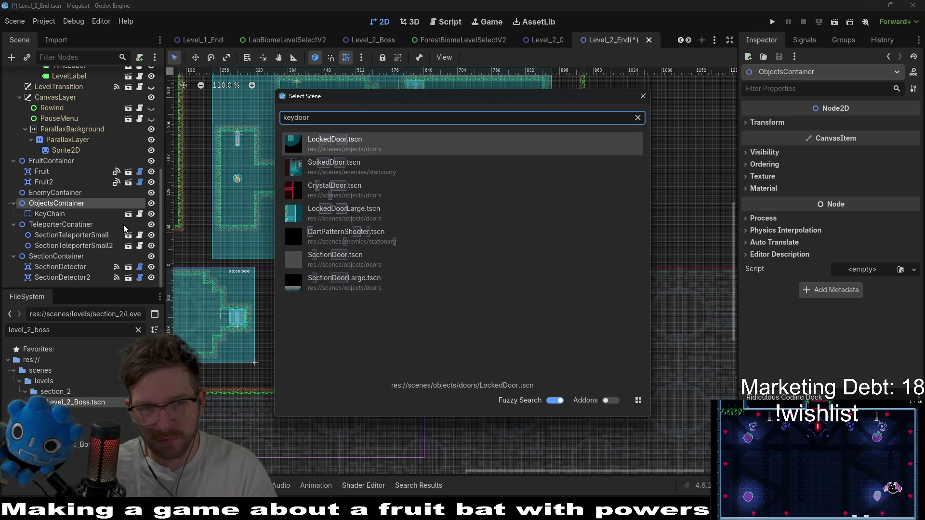
{"action": "key", "text": "Down"}
{"action": "key", "text": "Down"}
{"action": "key", "text": "Down"}
{"action": "key", "text": "Up"}
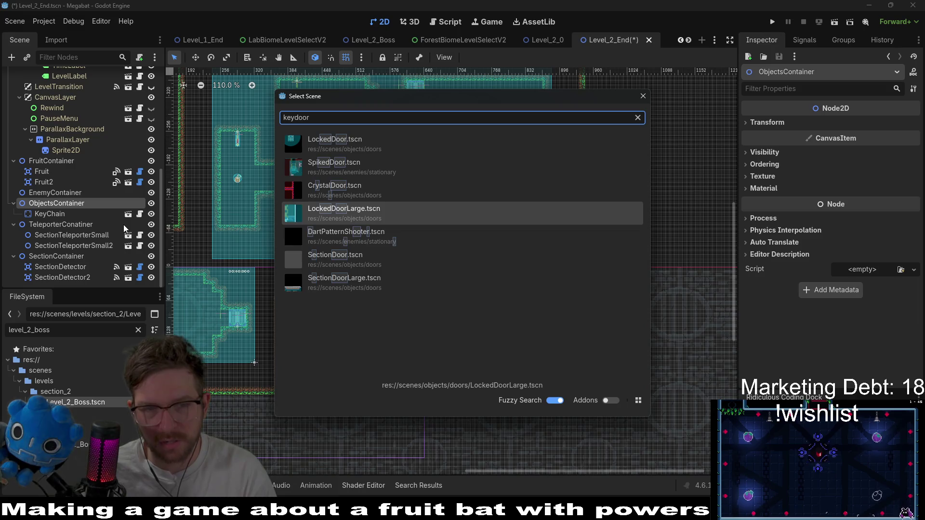
{"action": "key", "text": "Return"}
Step: Position the LockedDoorLarge door in the alcove at the room's lower right
{"action": "mouse_move", "coordinate": [415, 204]}
{"action": "left_mouse_down"}
{"action": "mouse_move", "coordinate": [512, 227]}
{"action": "mouse_move", "coordinate": [520, 214]}
{"action": "left_mouse_up"}
{"action": "scroll", "coordinate": [548, 246], "scroll_direction": "up", "scroll_amount": 4}
{"action": "left_click_drag", "start_coordinate": [549, 247], "coordinate": [559, 249]}
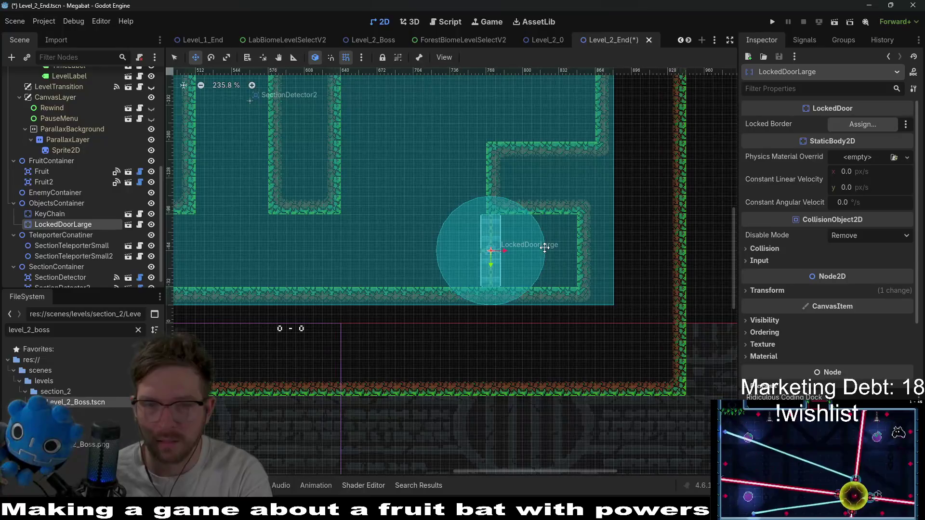
{"action": "scroll", "coordinate": [533, 244], "scroll_direction": "up", "scroll_amount": 5}
{"action": "key", "text": "Right"}
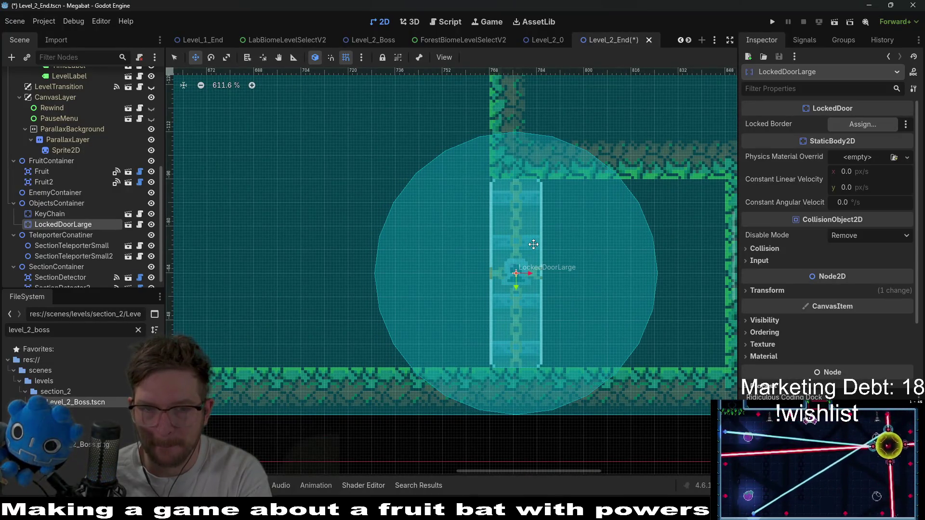
{"action": "key", "text": "Left"}
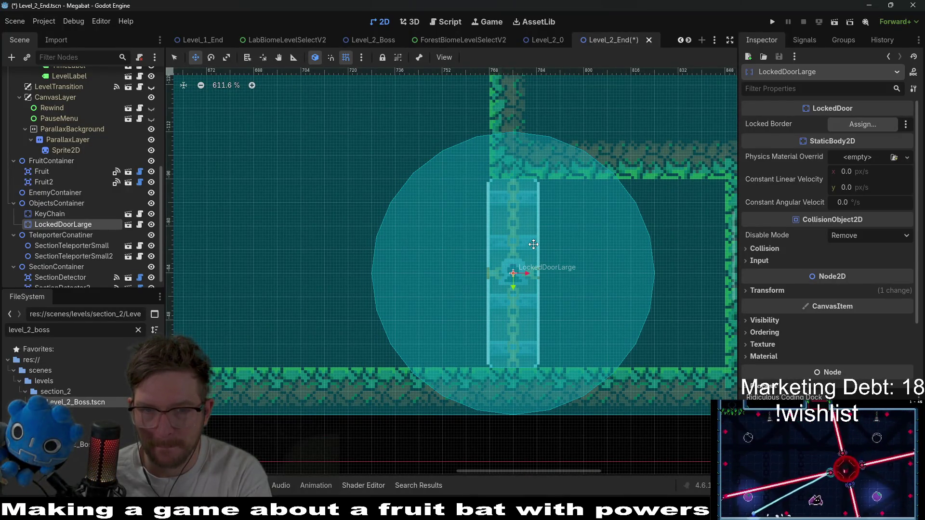
{"action": "scroll", "coordinate": [534, 244], "scroll_direction": "down", "scroll_amount": 3}
{"action": "scroll", "coordinate": [533, 244], "scroll_direction": "down", "scroll_amount": 5}
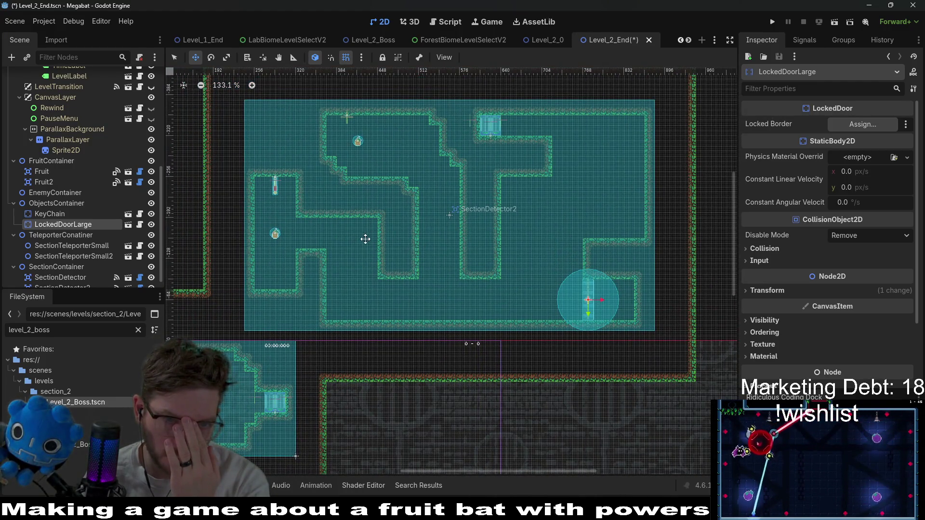
Step: Instantiate KeyChain.tscn under ObjectsContainer, creating KeyChain2
{"action": "right_click", "coordinate": [59, 204]}
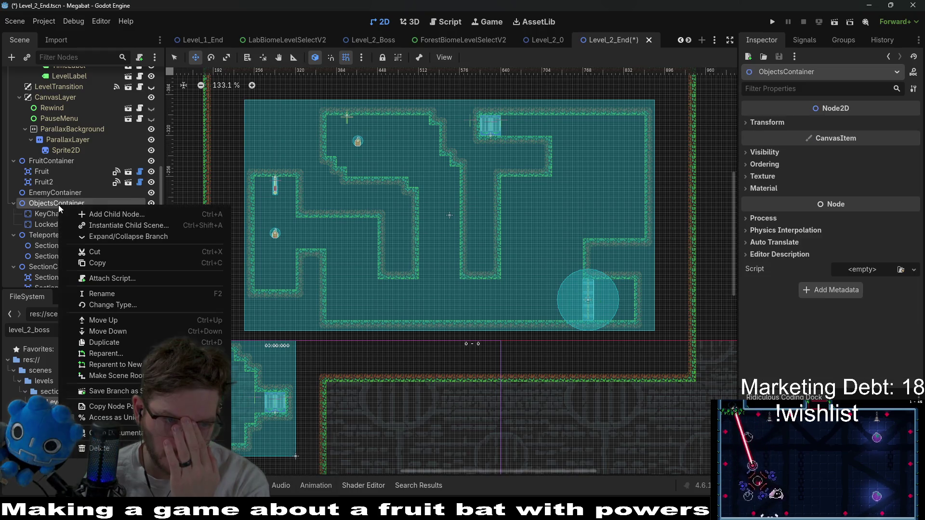
{"action": "left_click", "coordinate": [93, 225]}
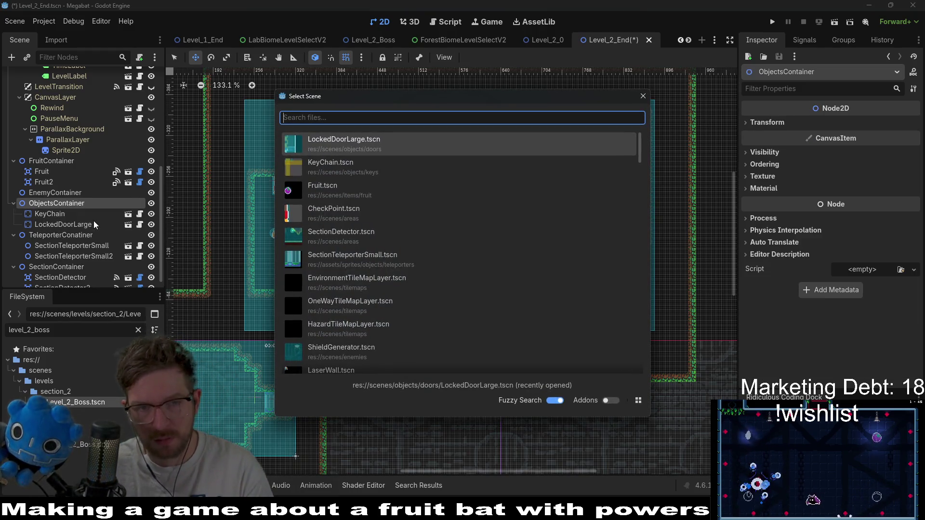
{"action": "type", "text": "key"}
{"action": "key", "text": "Down"}
{"action": "key", "text": "Return"}
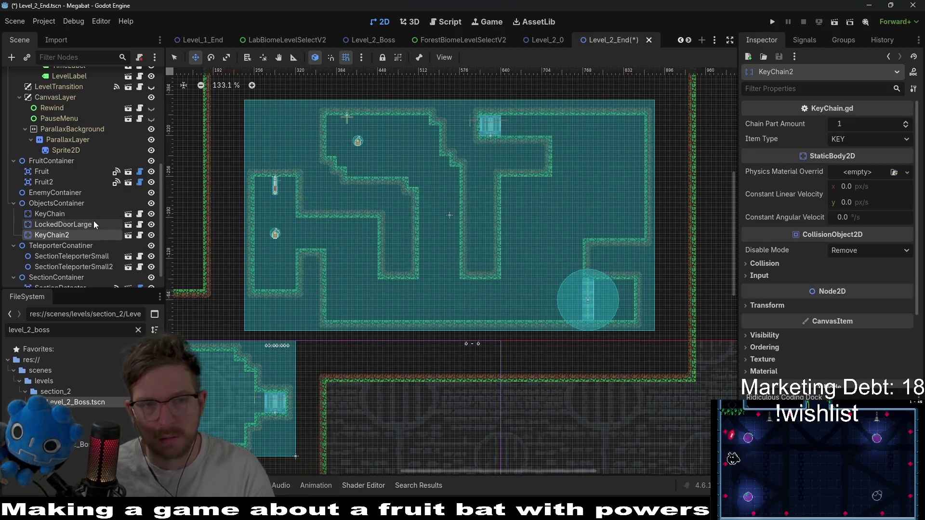
Step: Move KeyChain2 up to the top edge of the door's alcove
{"action": "left_click_drag", "start_coordinate": [394, 359], "coordinate": [631, 295]}
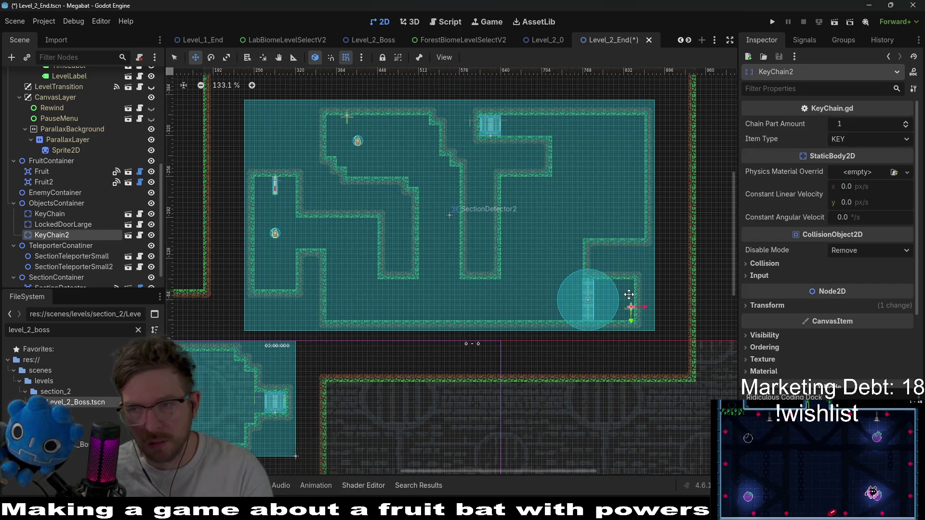
{"action": "scroll", "coordinate": [631, 295], "scroll_direction": "up", "scroll_amount": 7}
{"action": "mouse_move", "coordinate": [658, 344]}
{"action": "left_mouse_down"}
{"action": "mouse_move", "coordinate": [576, 292]}
{"action": "mouse_move", "coordinate": [577, 235]}
{"action": "left_mouse_up"}
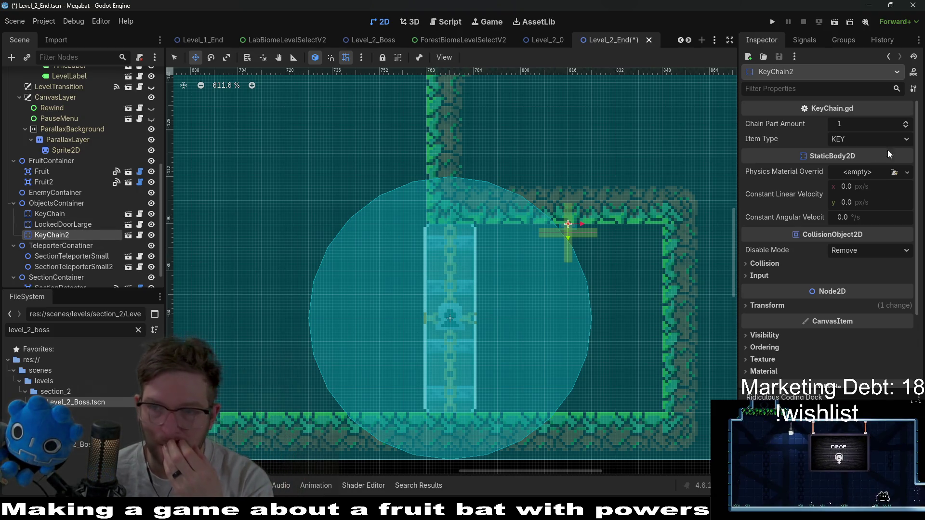
Step: Raise KeyChain2's Chain Part Amount to 3 and check its Item Type choices
{"action": "left_click", "coordinate": [905, 124]}
{"action": "left_click", "coordinate": [905, 123]}
{"action": "left_click", "coordinate": [901, 140]}
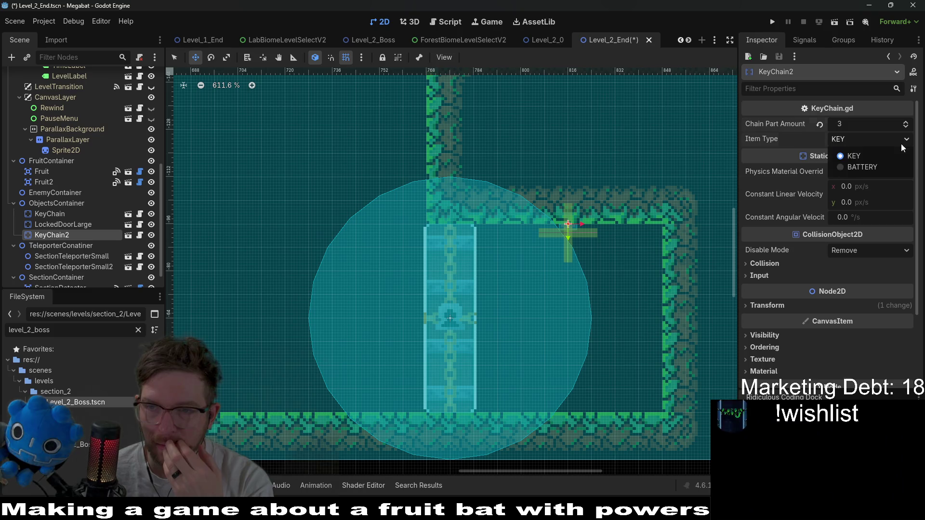
{"action": "left_click", "coordinate": [860, 166]}
Step: Select the LockedDoorLarge node and review its properties in the Inspector
{"action": "left_click", "coordinate": [65, 226]}
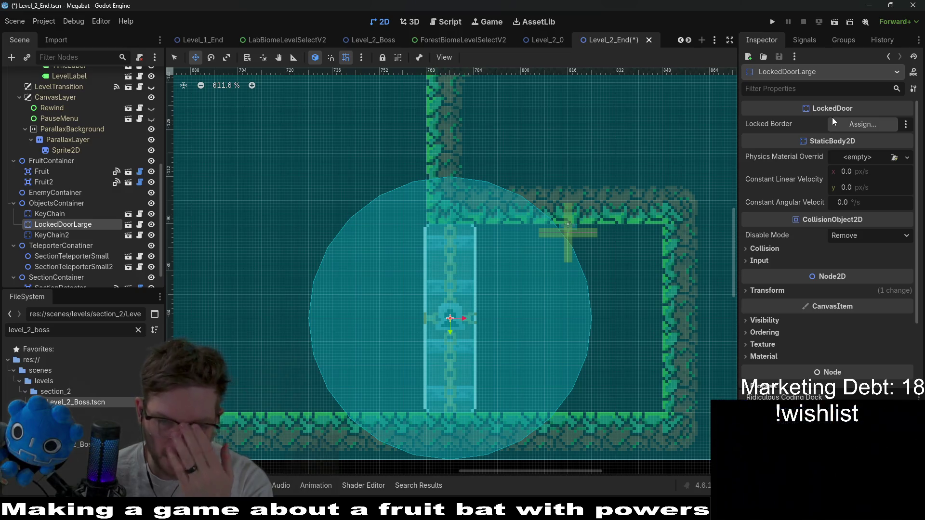
{"action": "scroll", "coordinate": [460, 292], "scroll_direction": "down", "scroll_amount": 5}
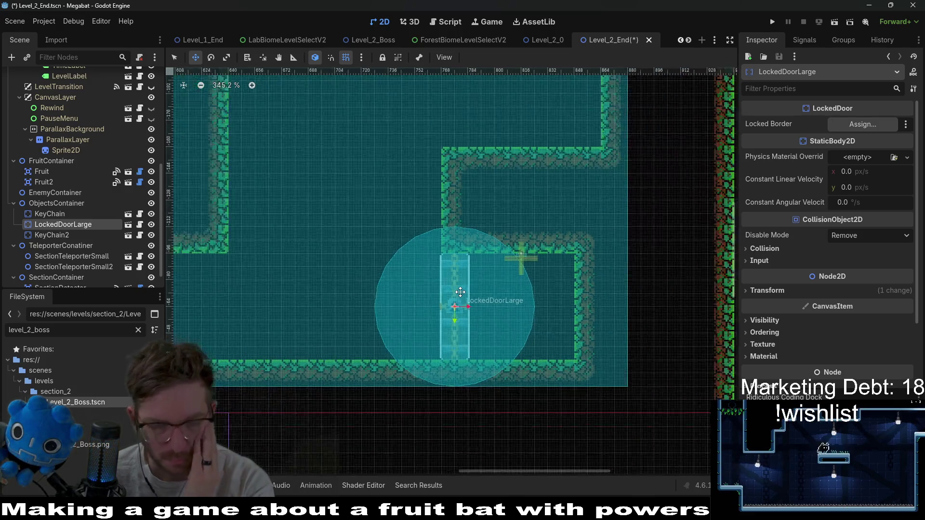
{"action": "scroll", "coordinate": [460, 292], "scroll_direction": "down", "scroll_amount": 2}
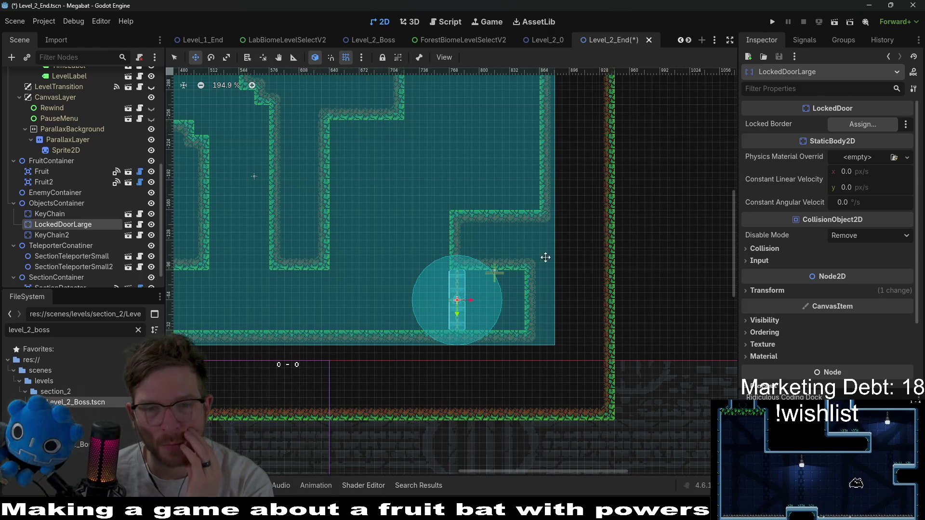
{"action": "scroll", "coordinate": [500, 271], "scroll_direction": "up", "scroll_amount": 4}
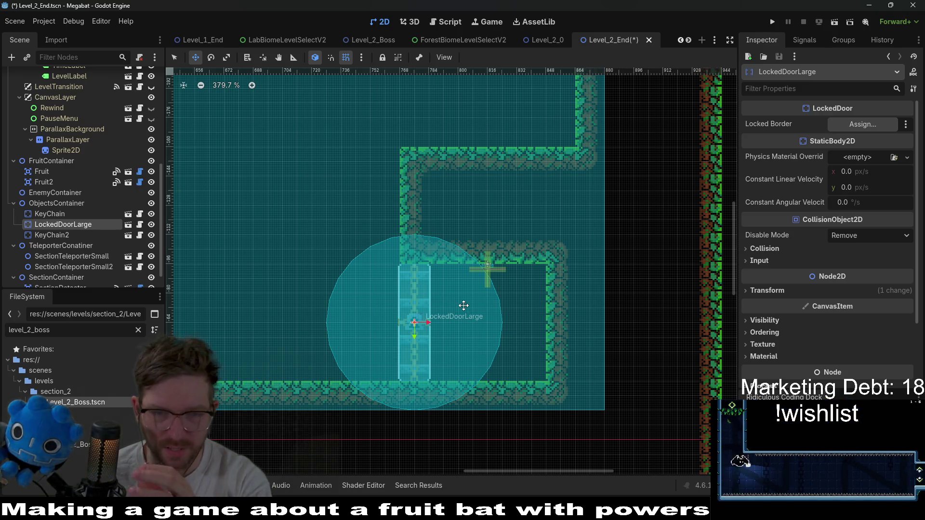
{"action": "scroll", "coordinate": [476, 299], "scroll_direction": "down", "scroll_amount": 2}
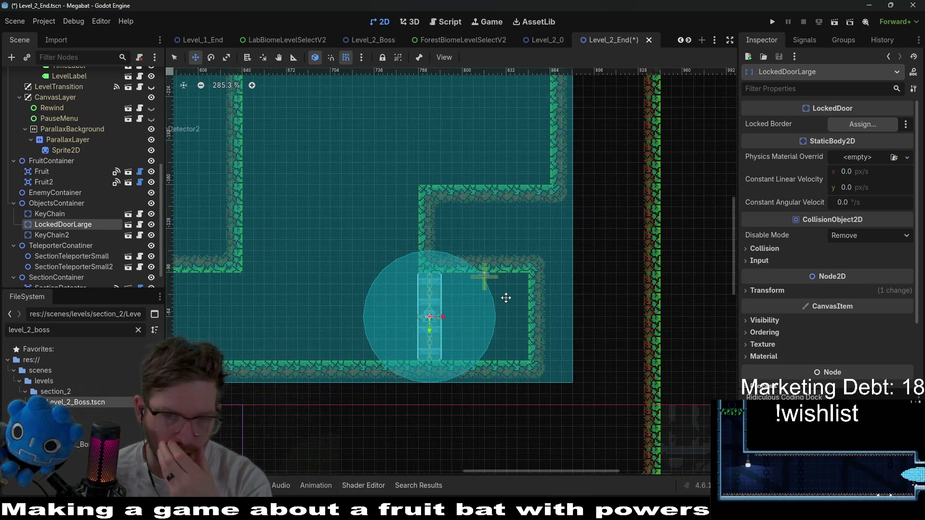
{"action": "scroll", "coordinate": [547, 327], "scroll_direction": "down", "scroll_amount": 6}
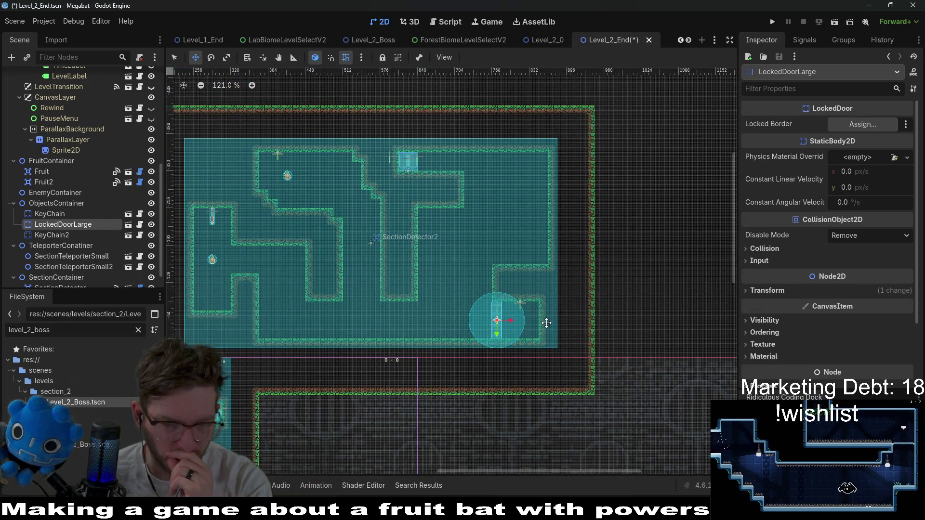
{"action": "scroll", "coordinate": [448, 241], "scroll_direction": "up", "scroll_amount": 3}
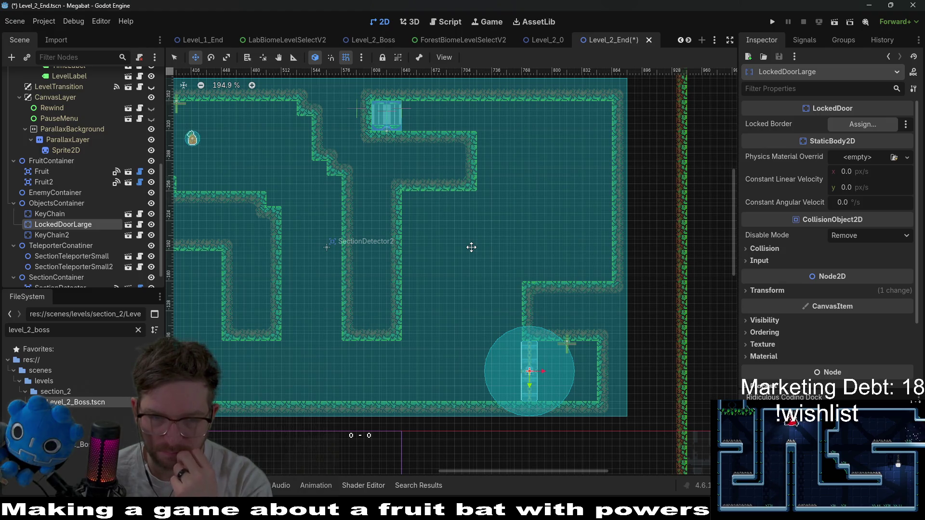
{"action": "scroll", "coordinate": [471, 247], "scroll_direction": "down", "scroll_amount": 6}
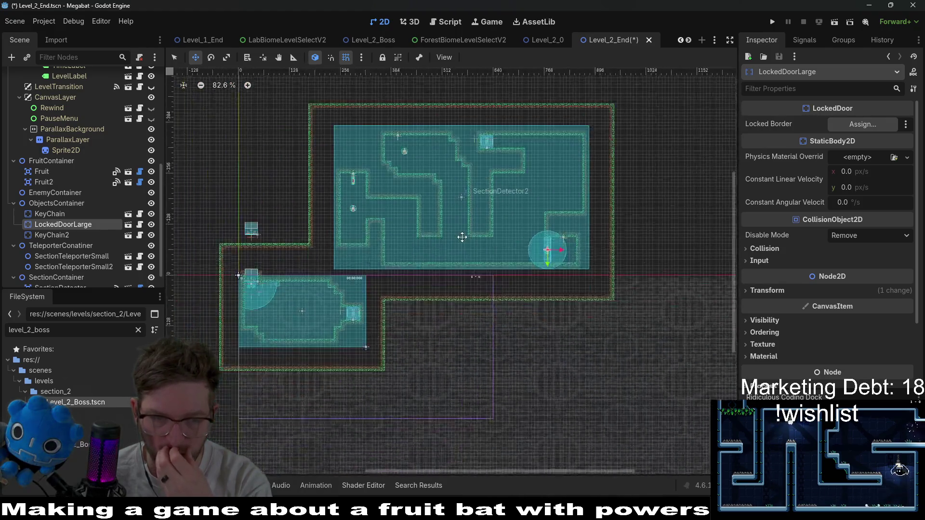
{"action": "key", "text": "ctrl+s"}
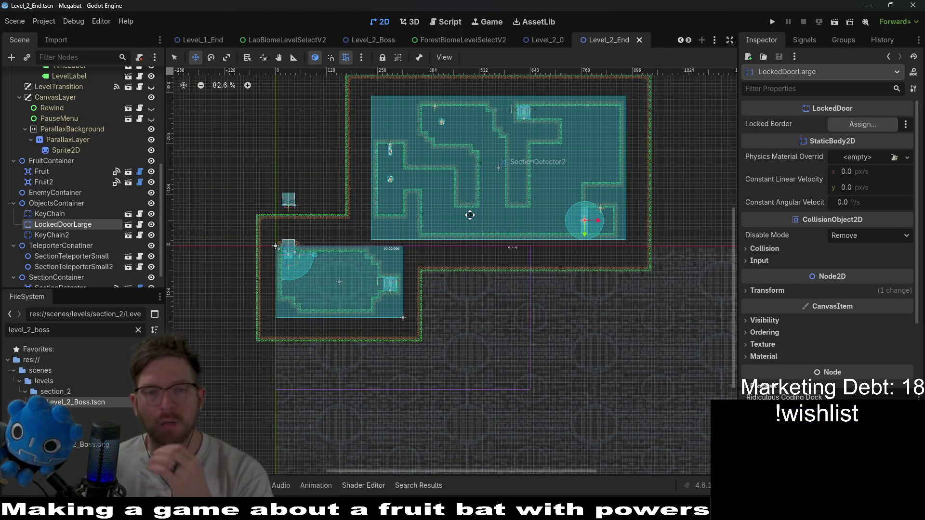